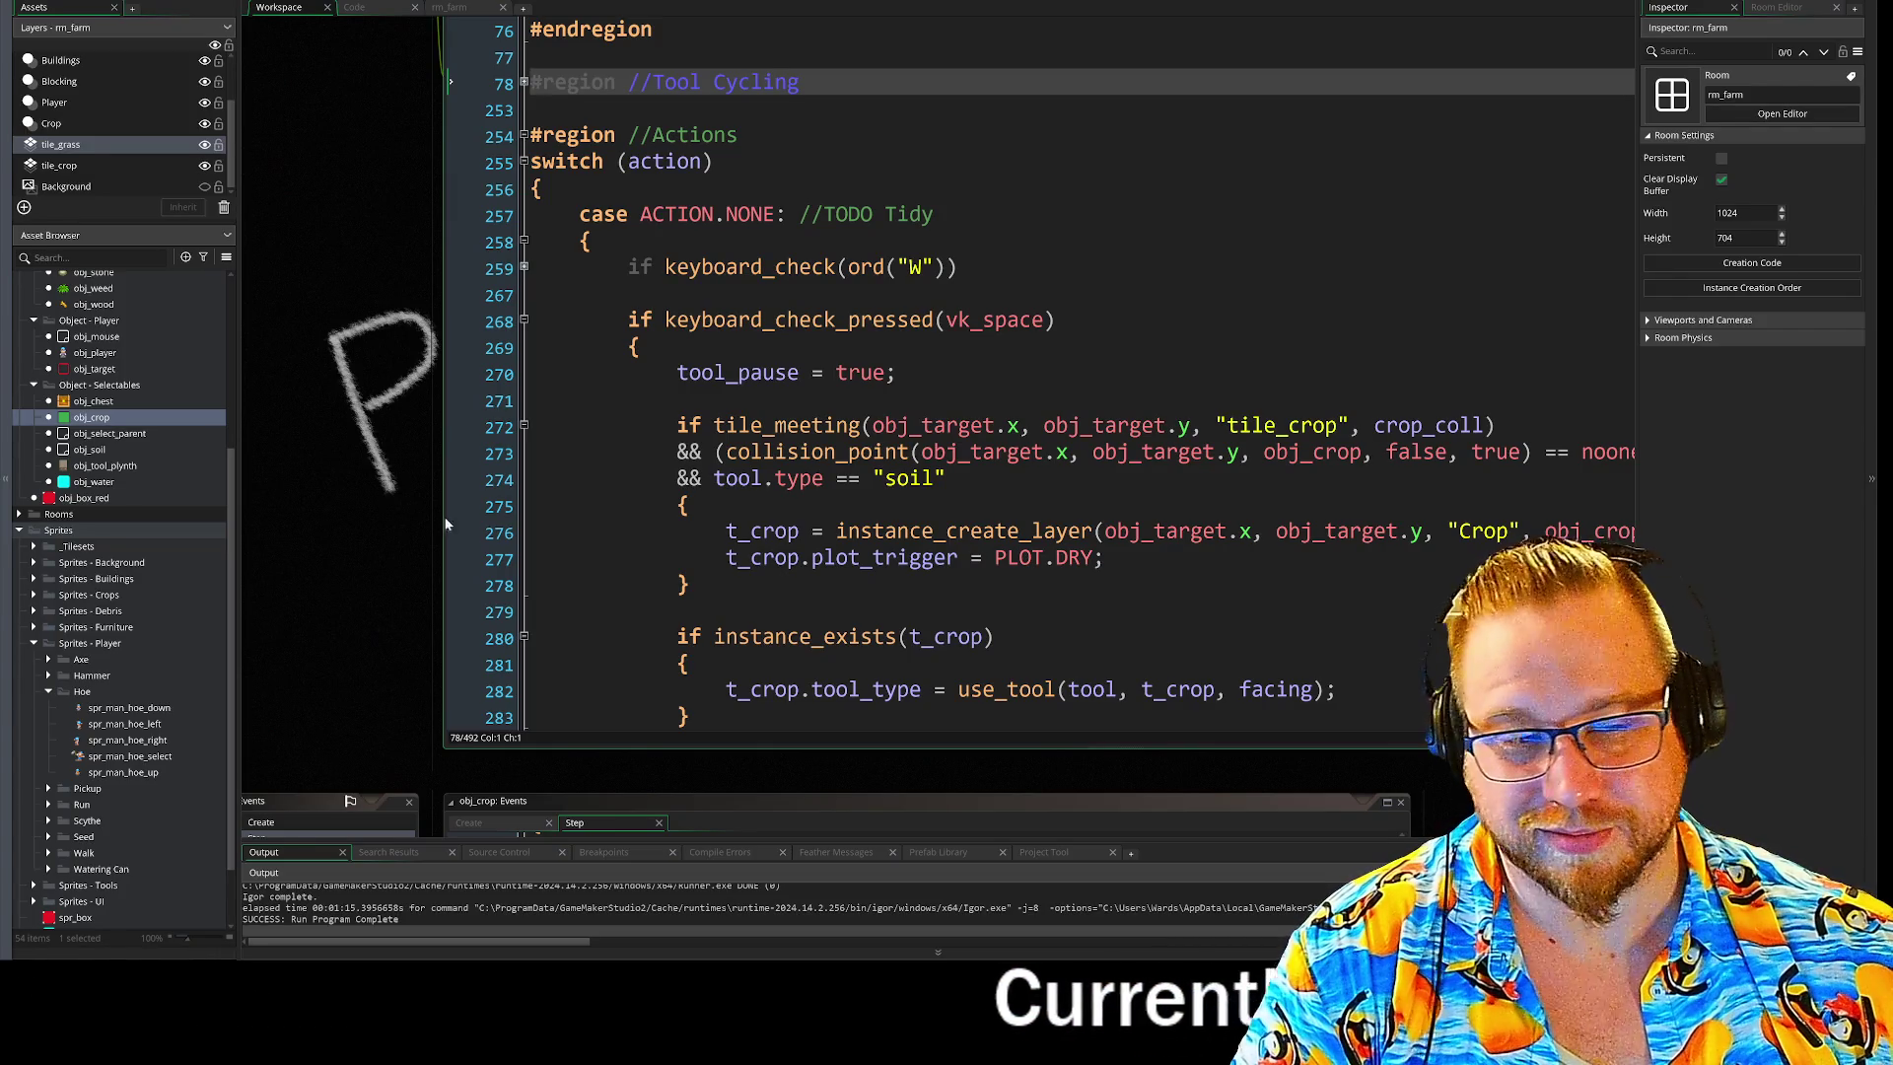
Bring the image_speed = 1 line after the use_tool call in the ACTION.NONE case into view.
scroll(1040, 372, down, 2)
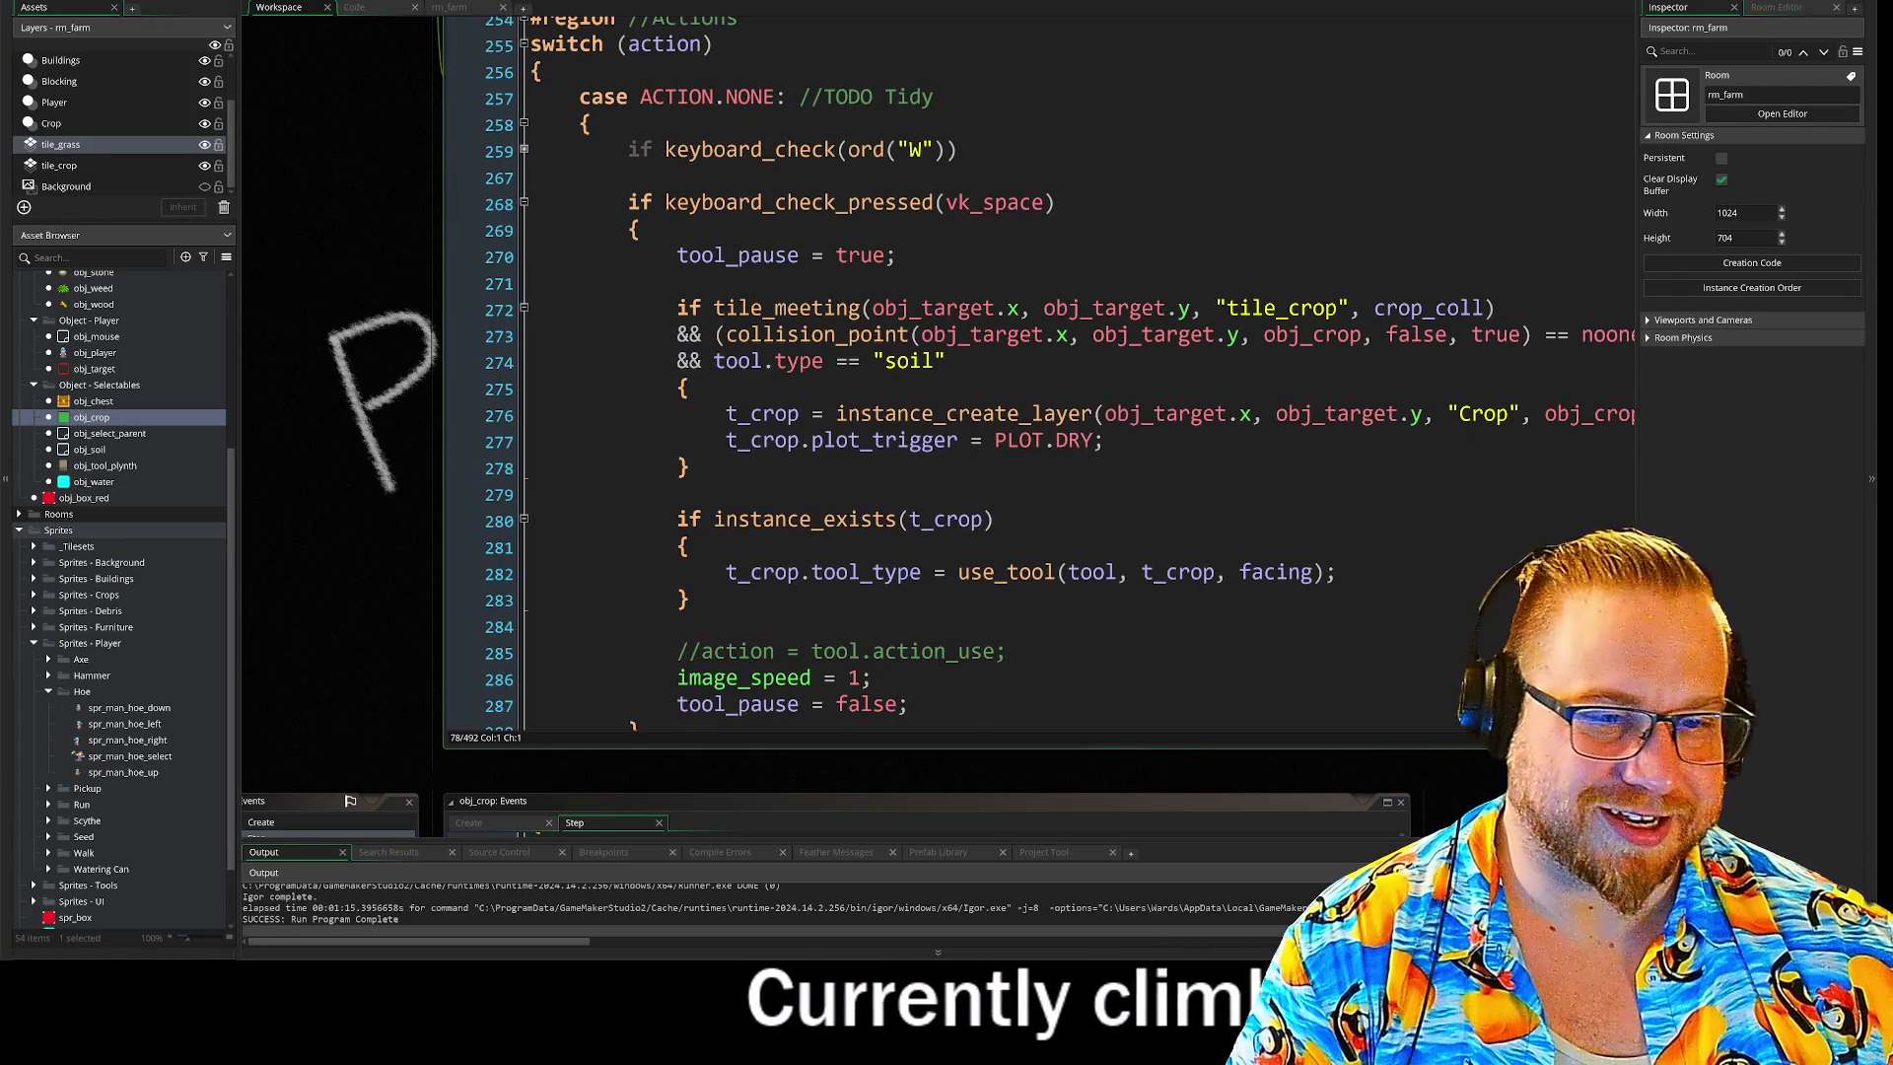
click(690, 601)
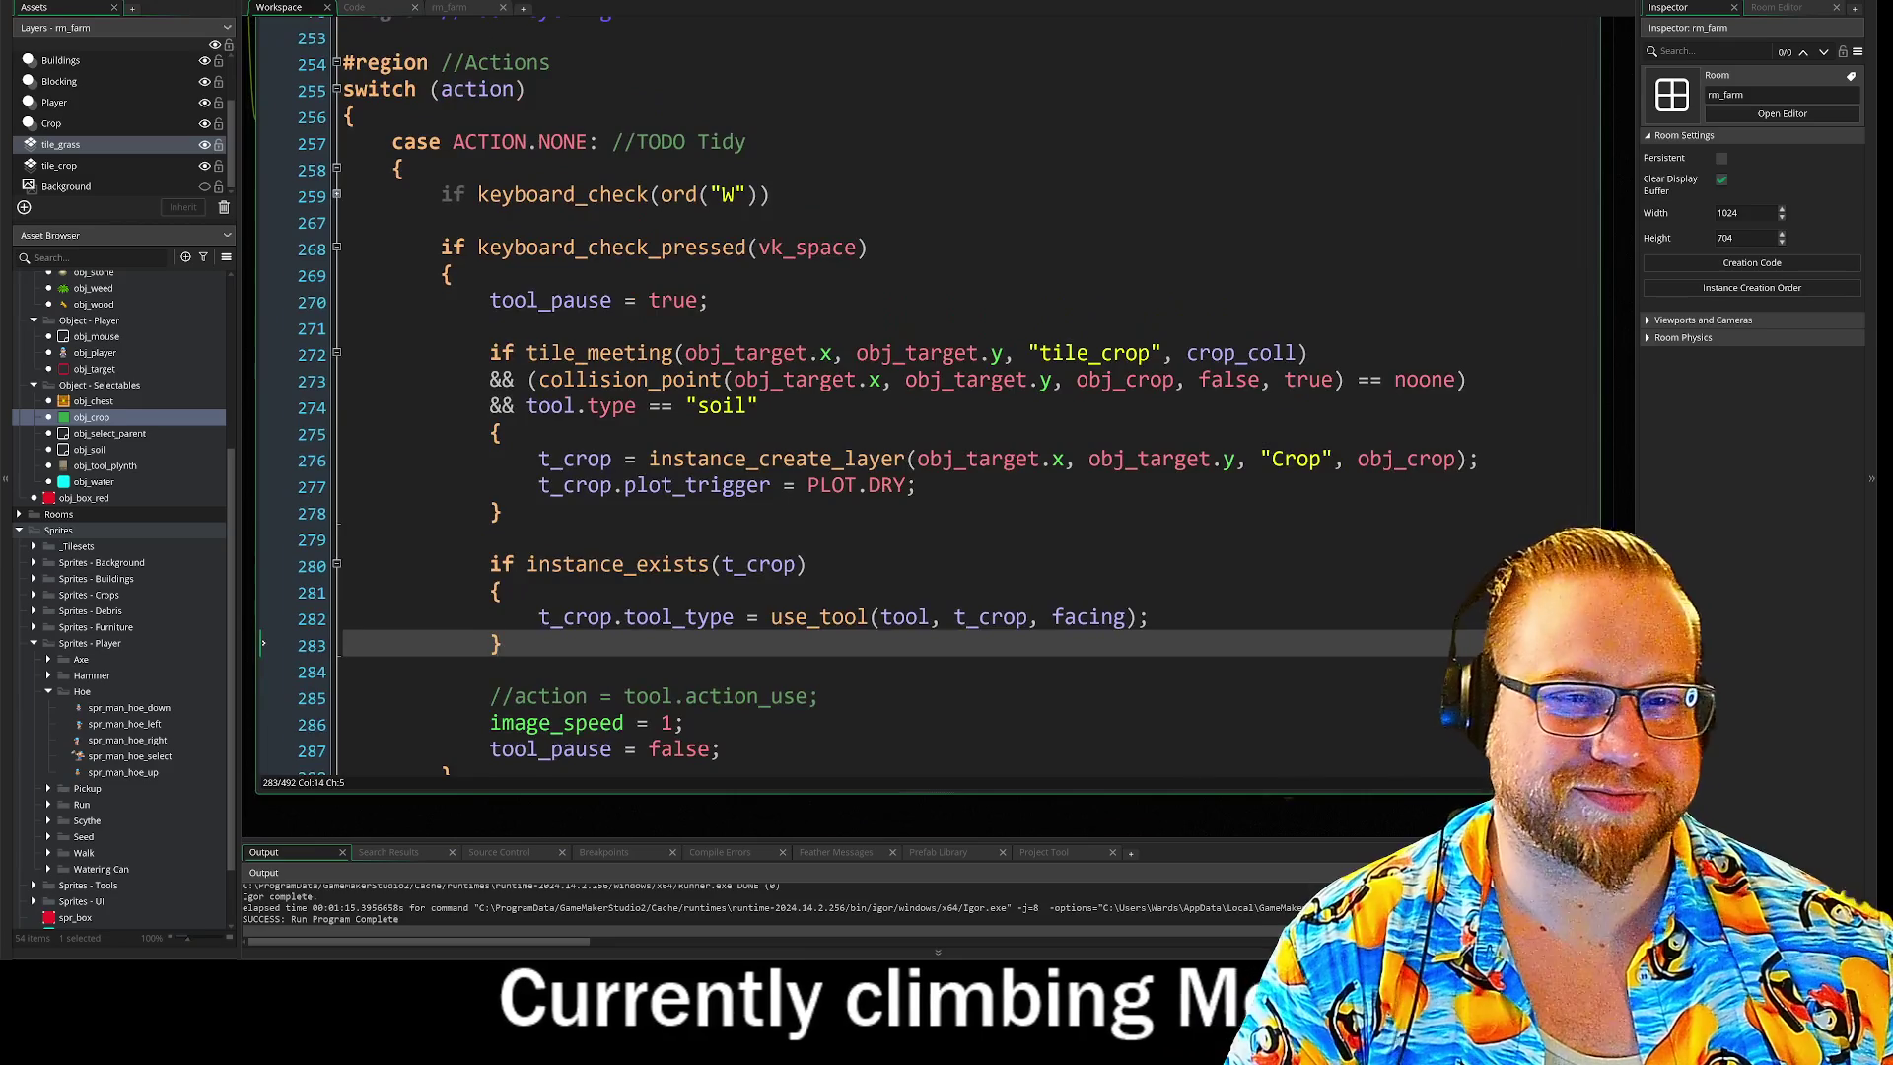
scroll(856, 395, up, 1)
click(723, 670)
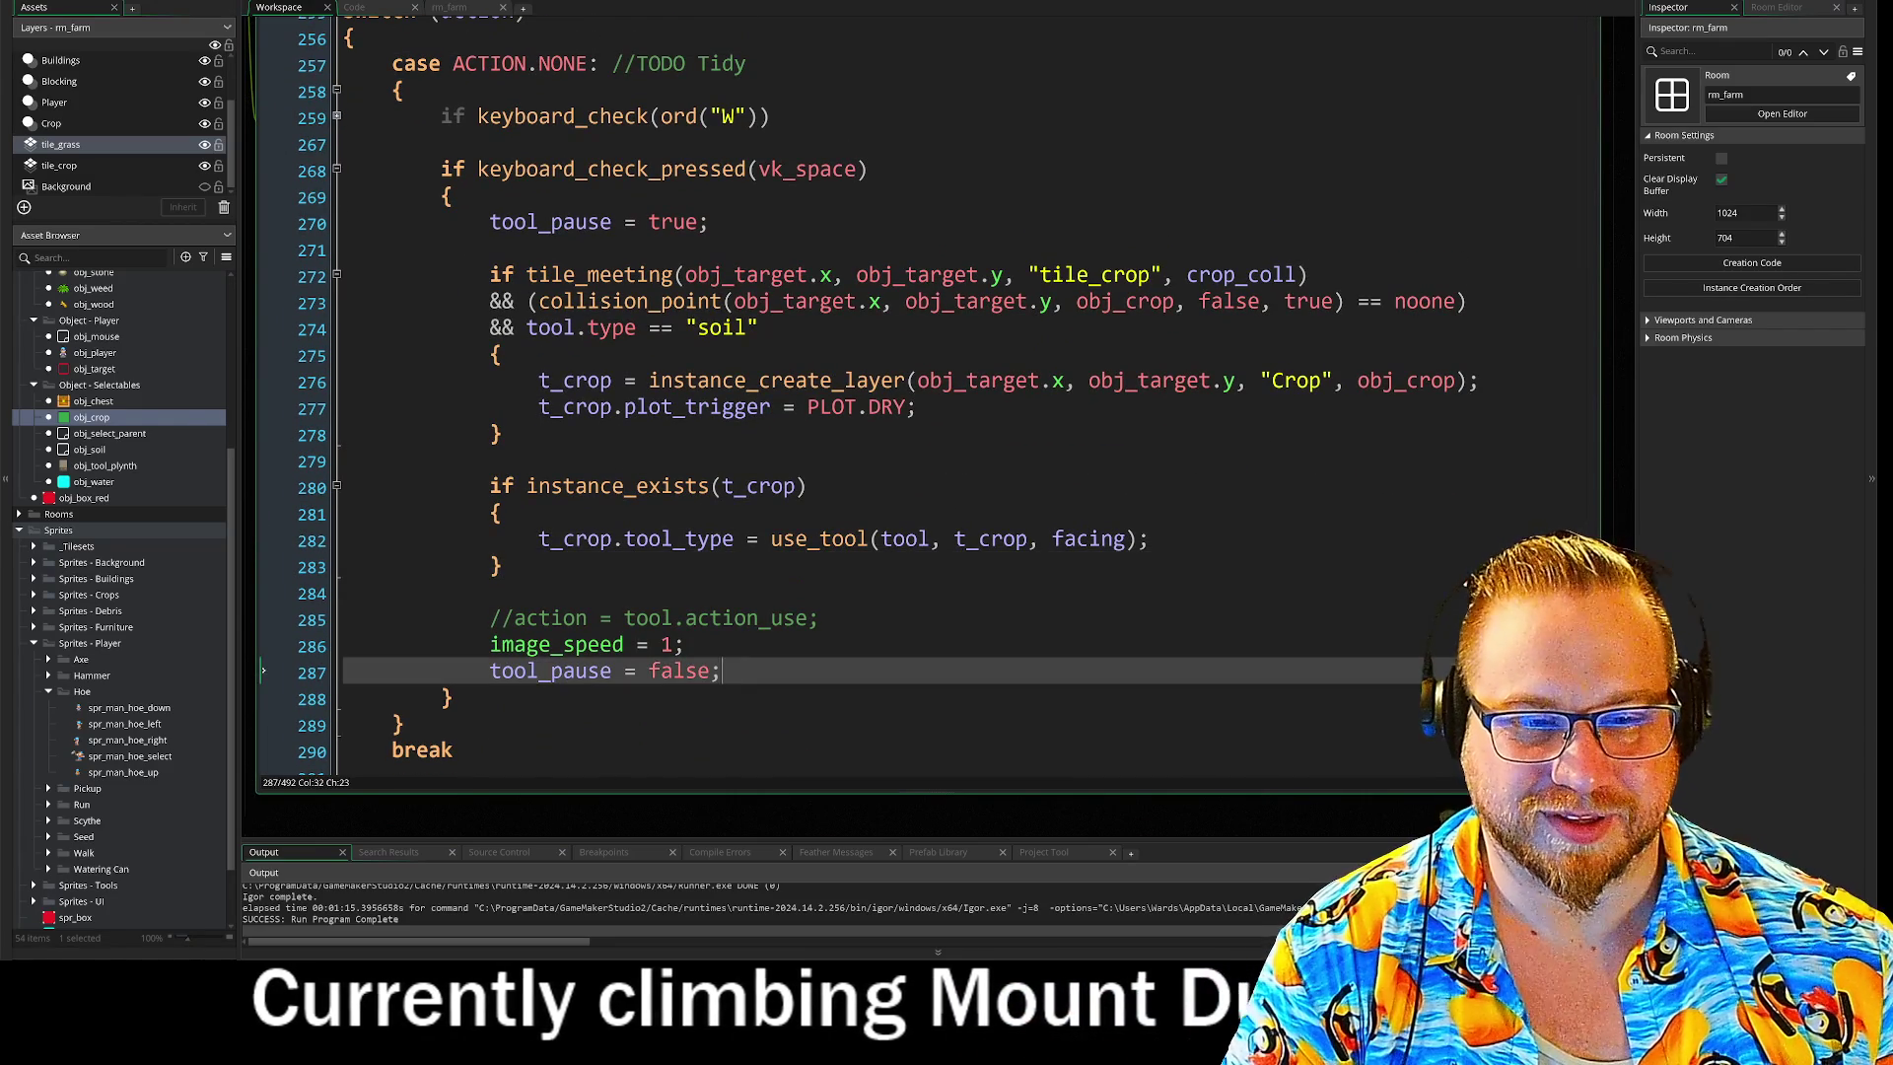
key(Up)
key(Down)
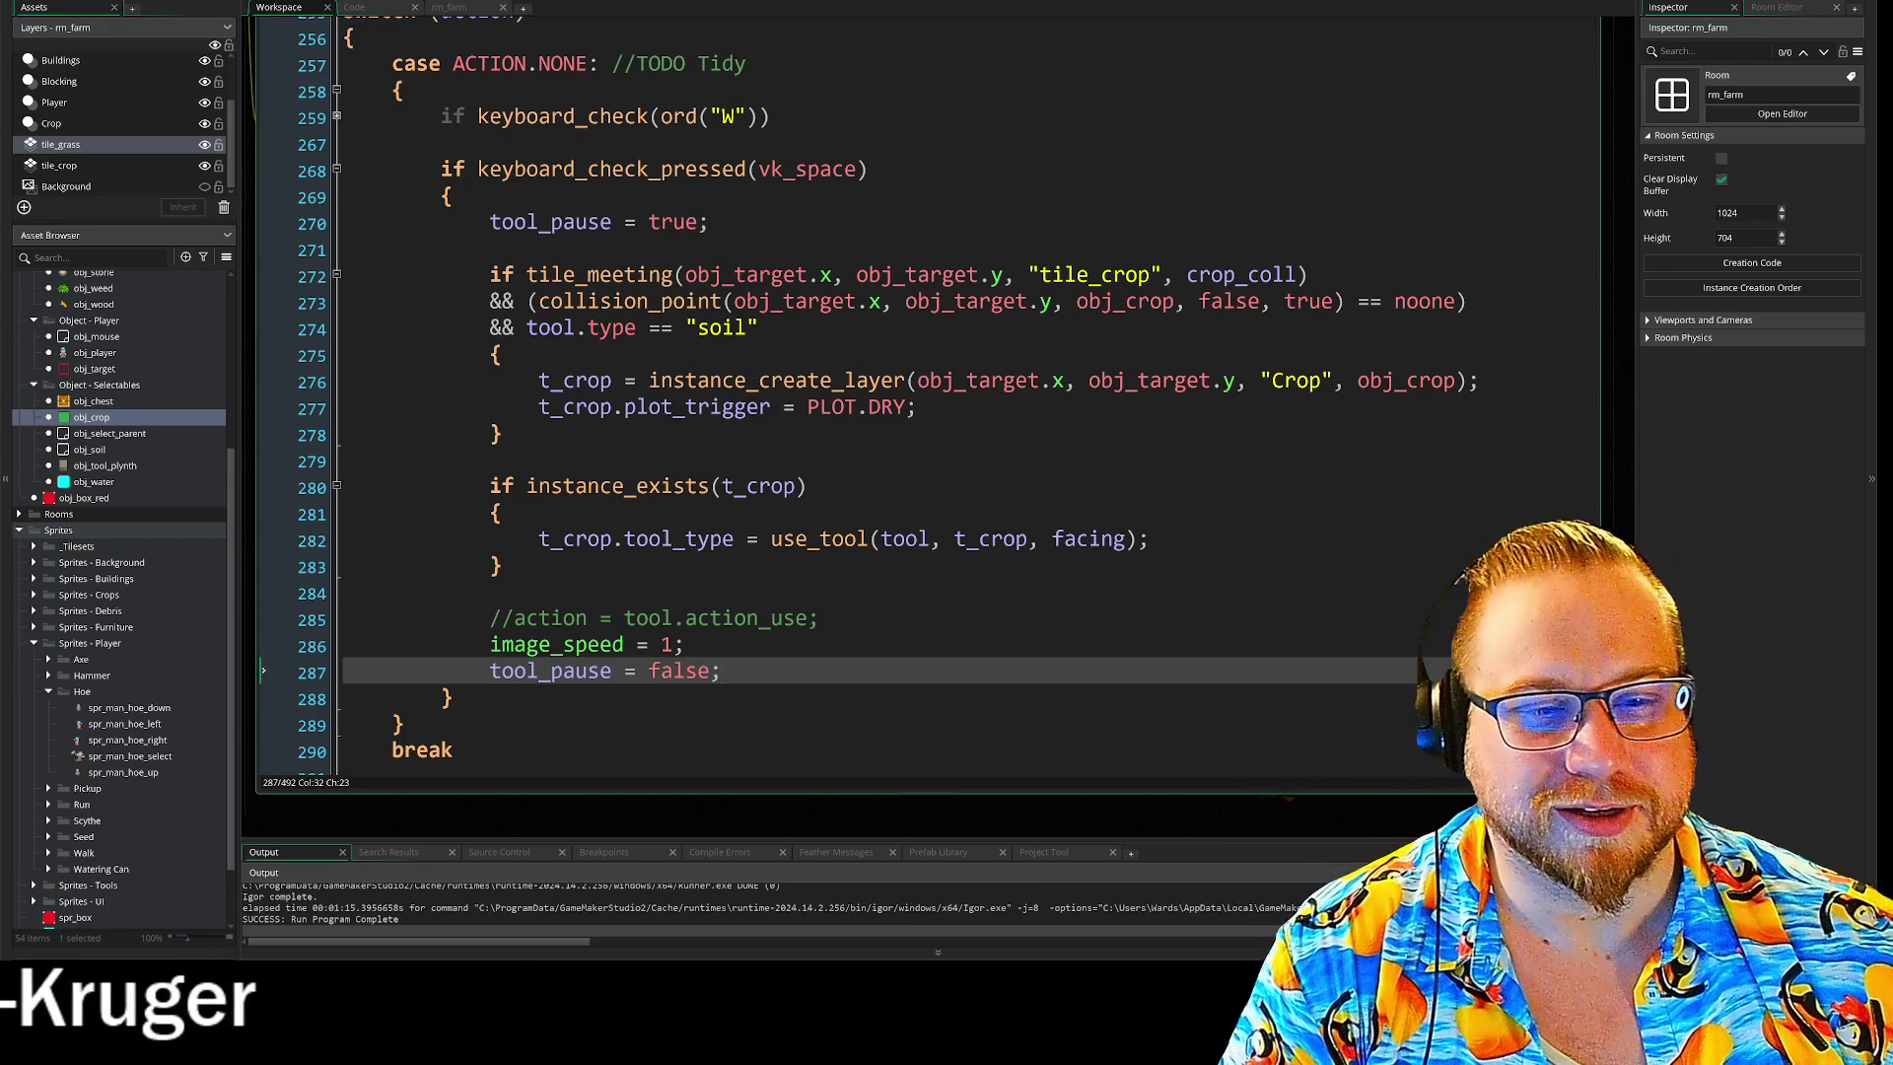
key(Up)
key(Up)
key(Down)
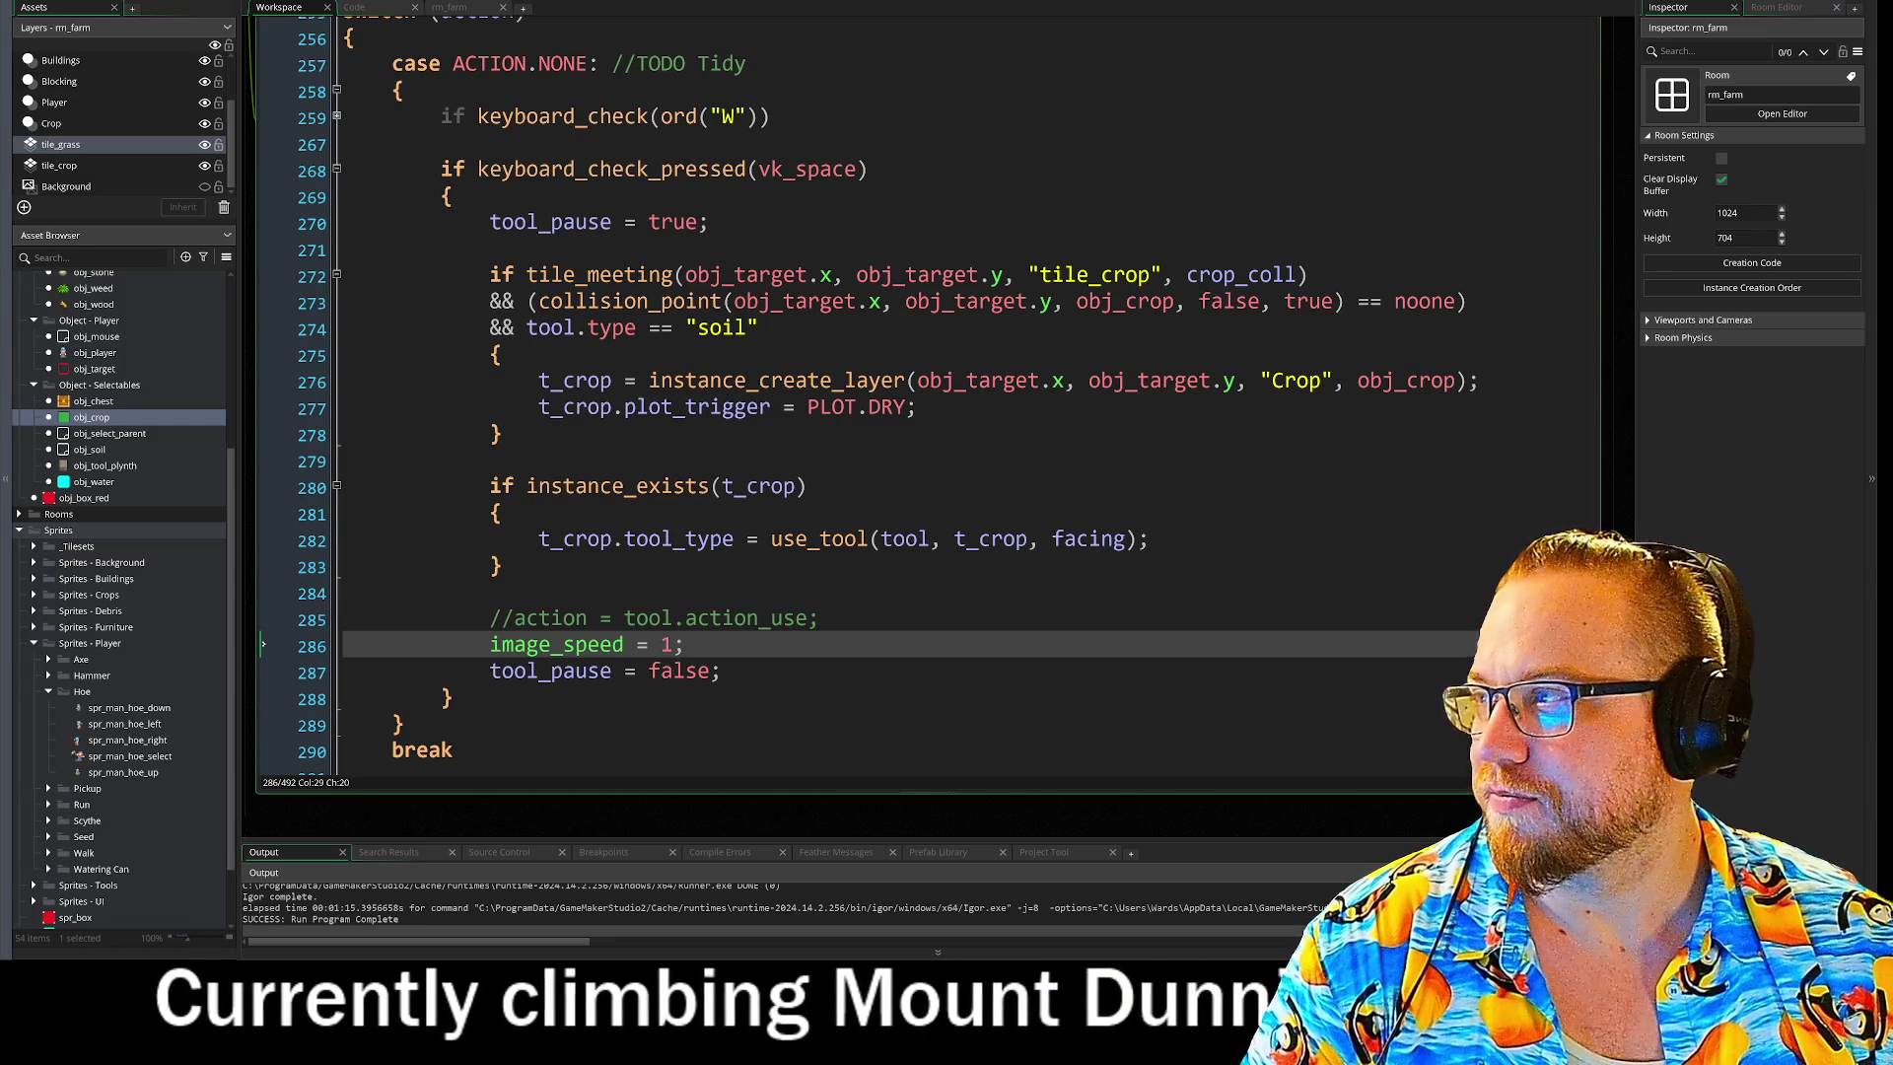
click(721, 670)
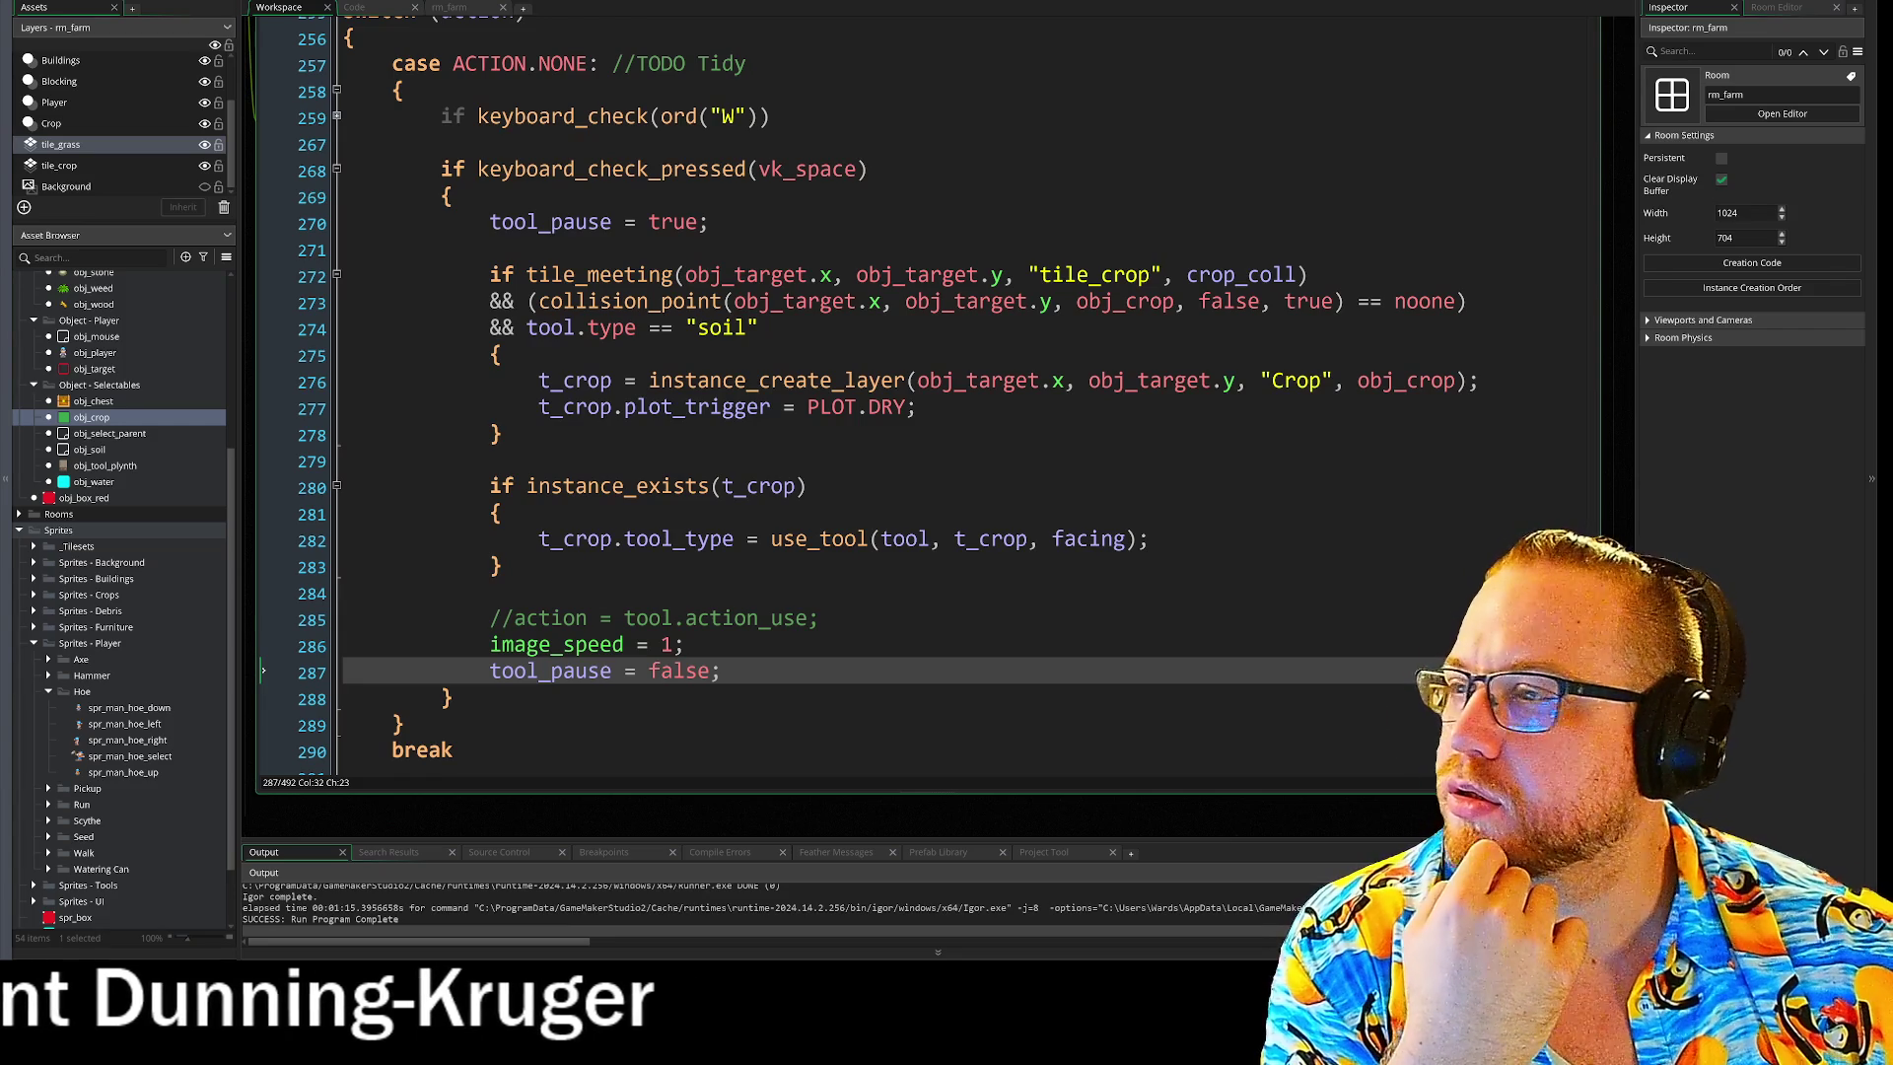
click(709, 223)
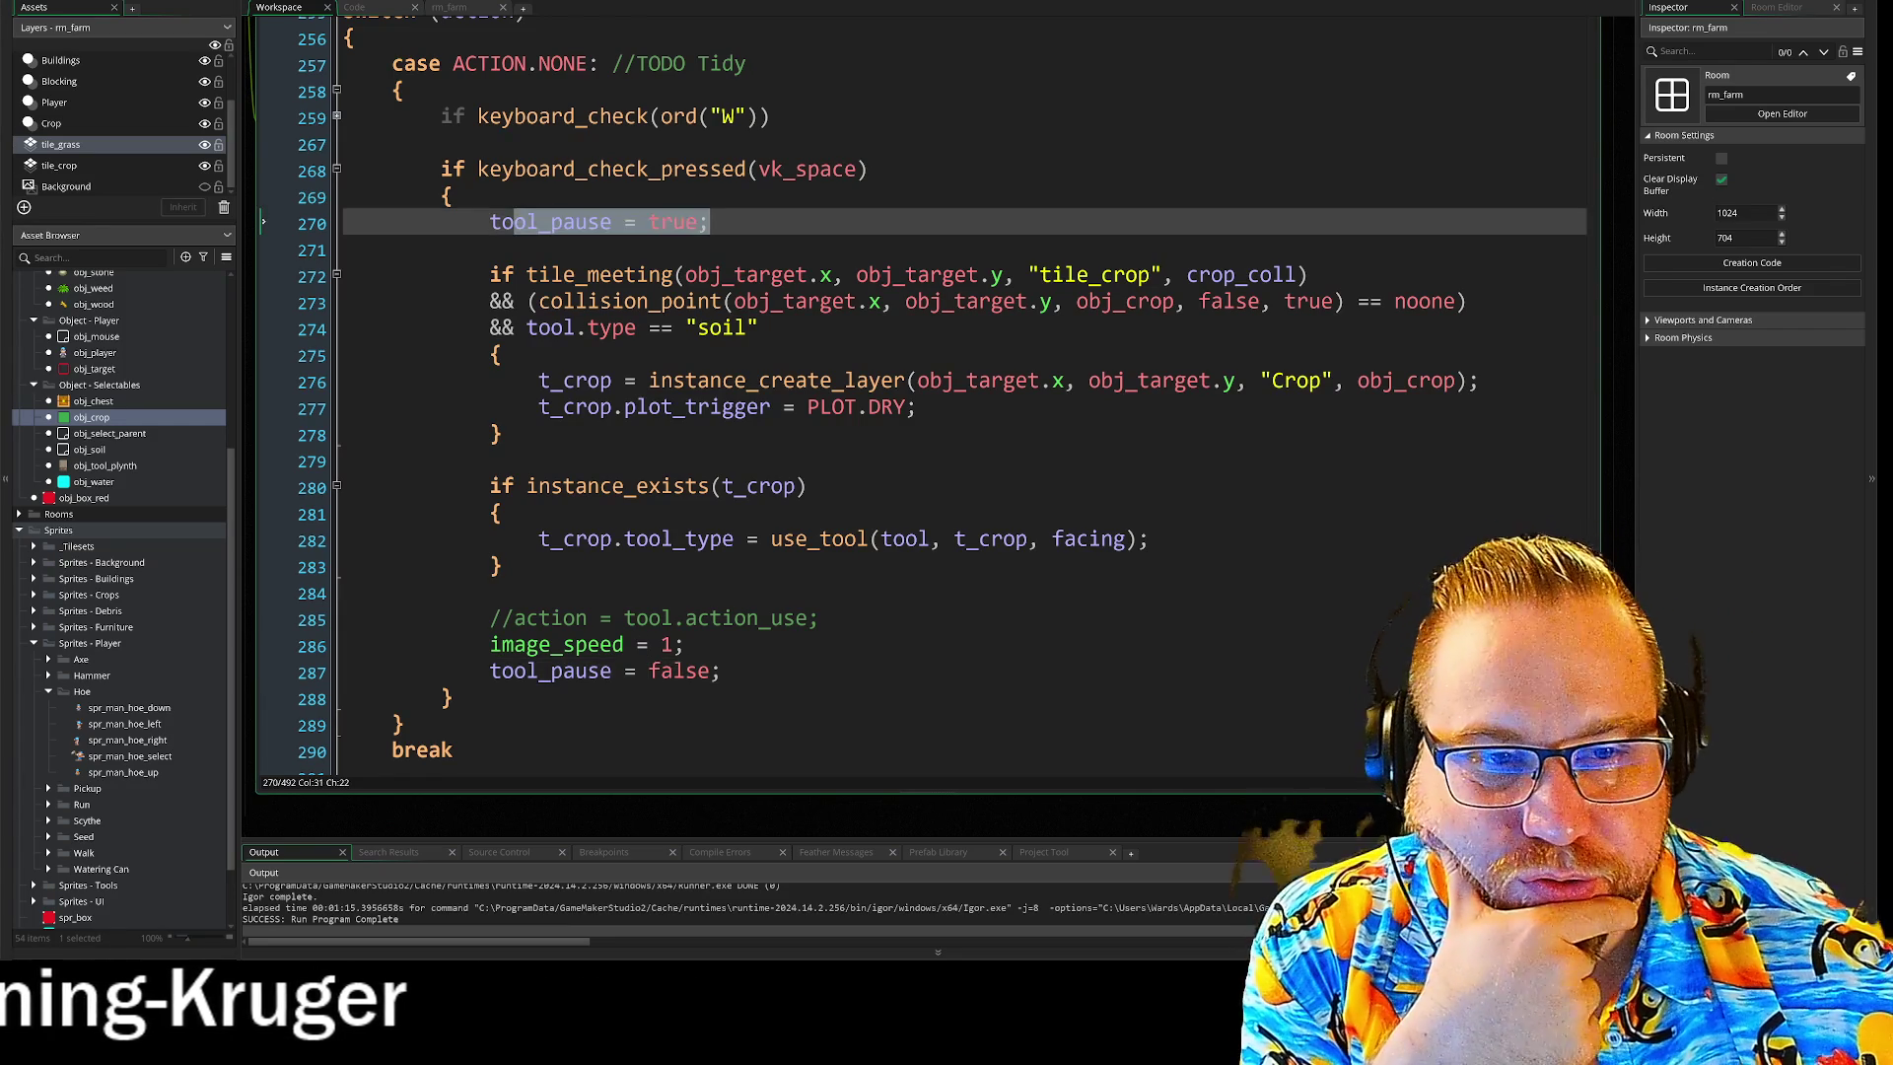
drag(490, 671, 723, 671)
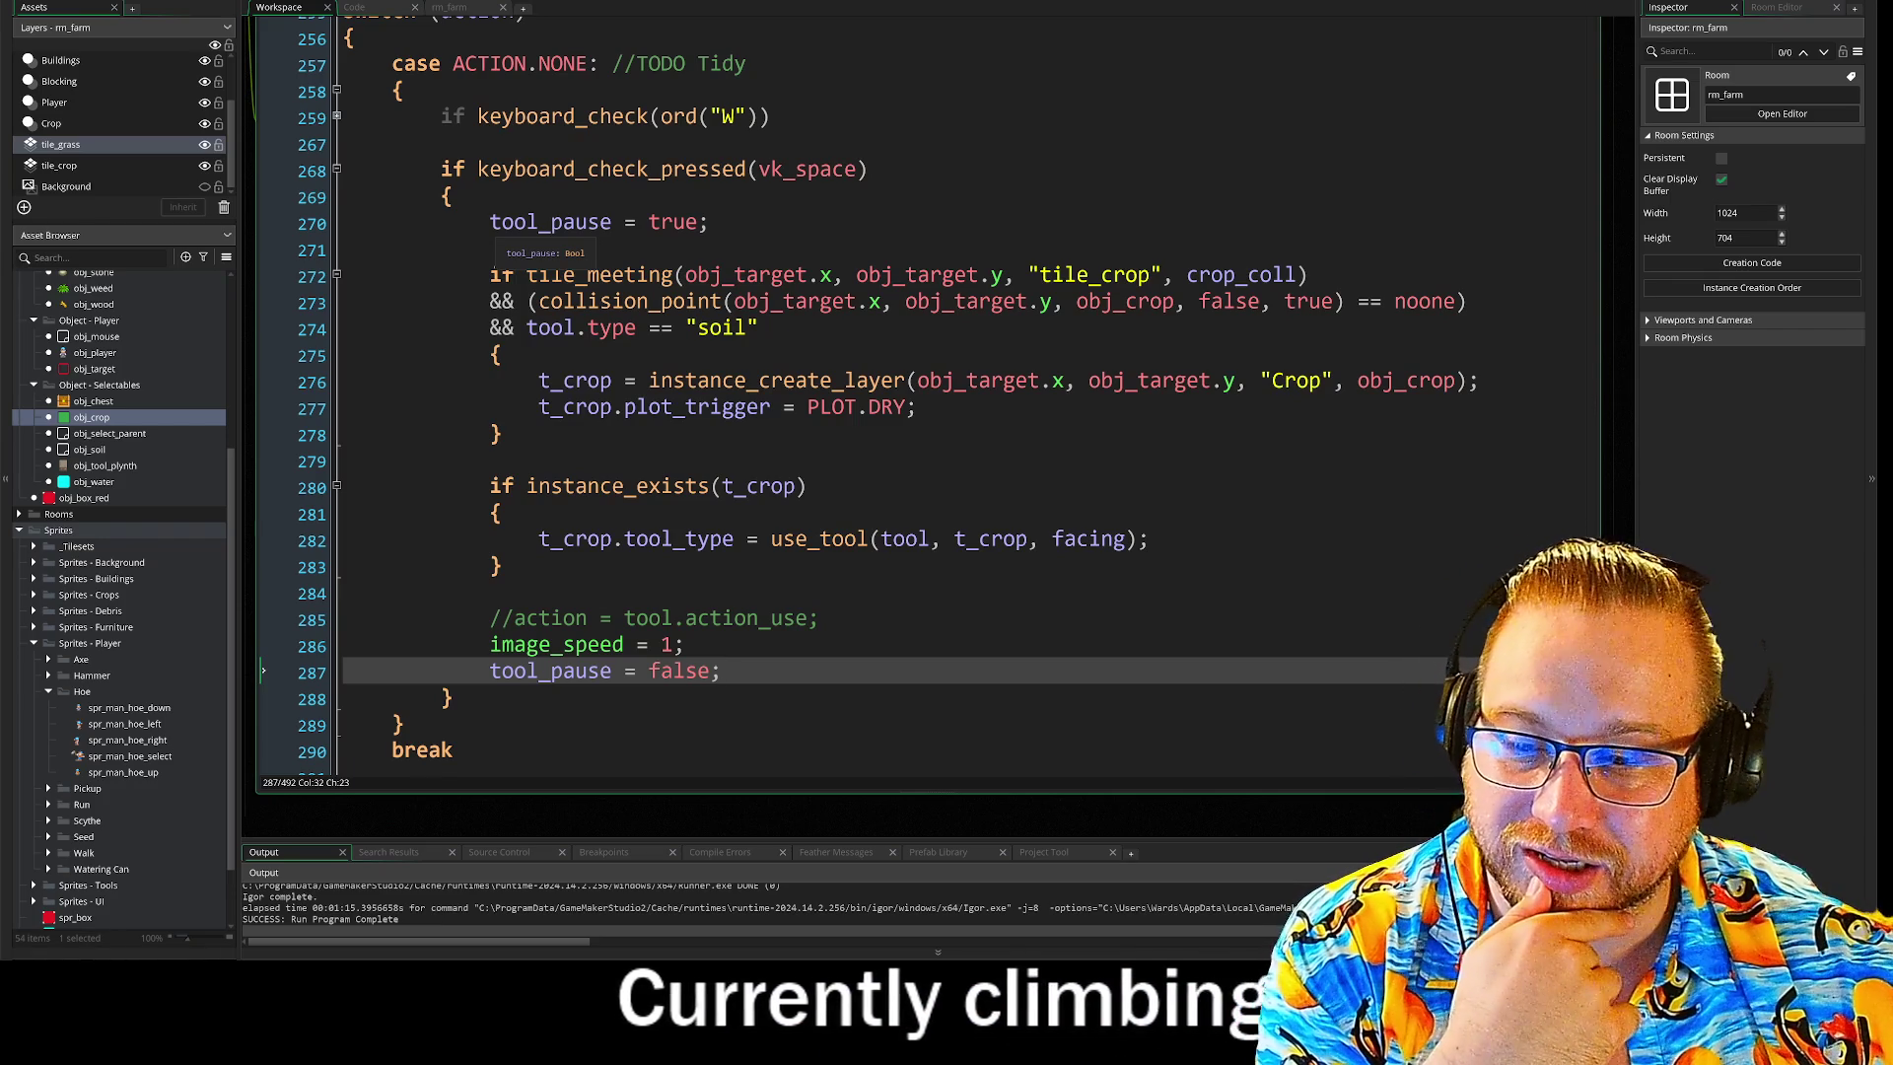
click(708, 222)
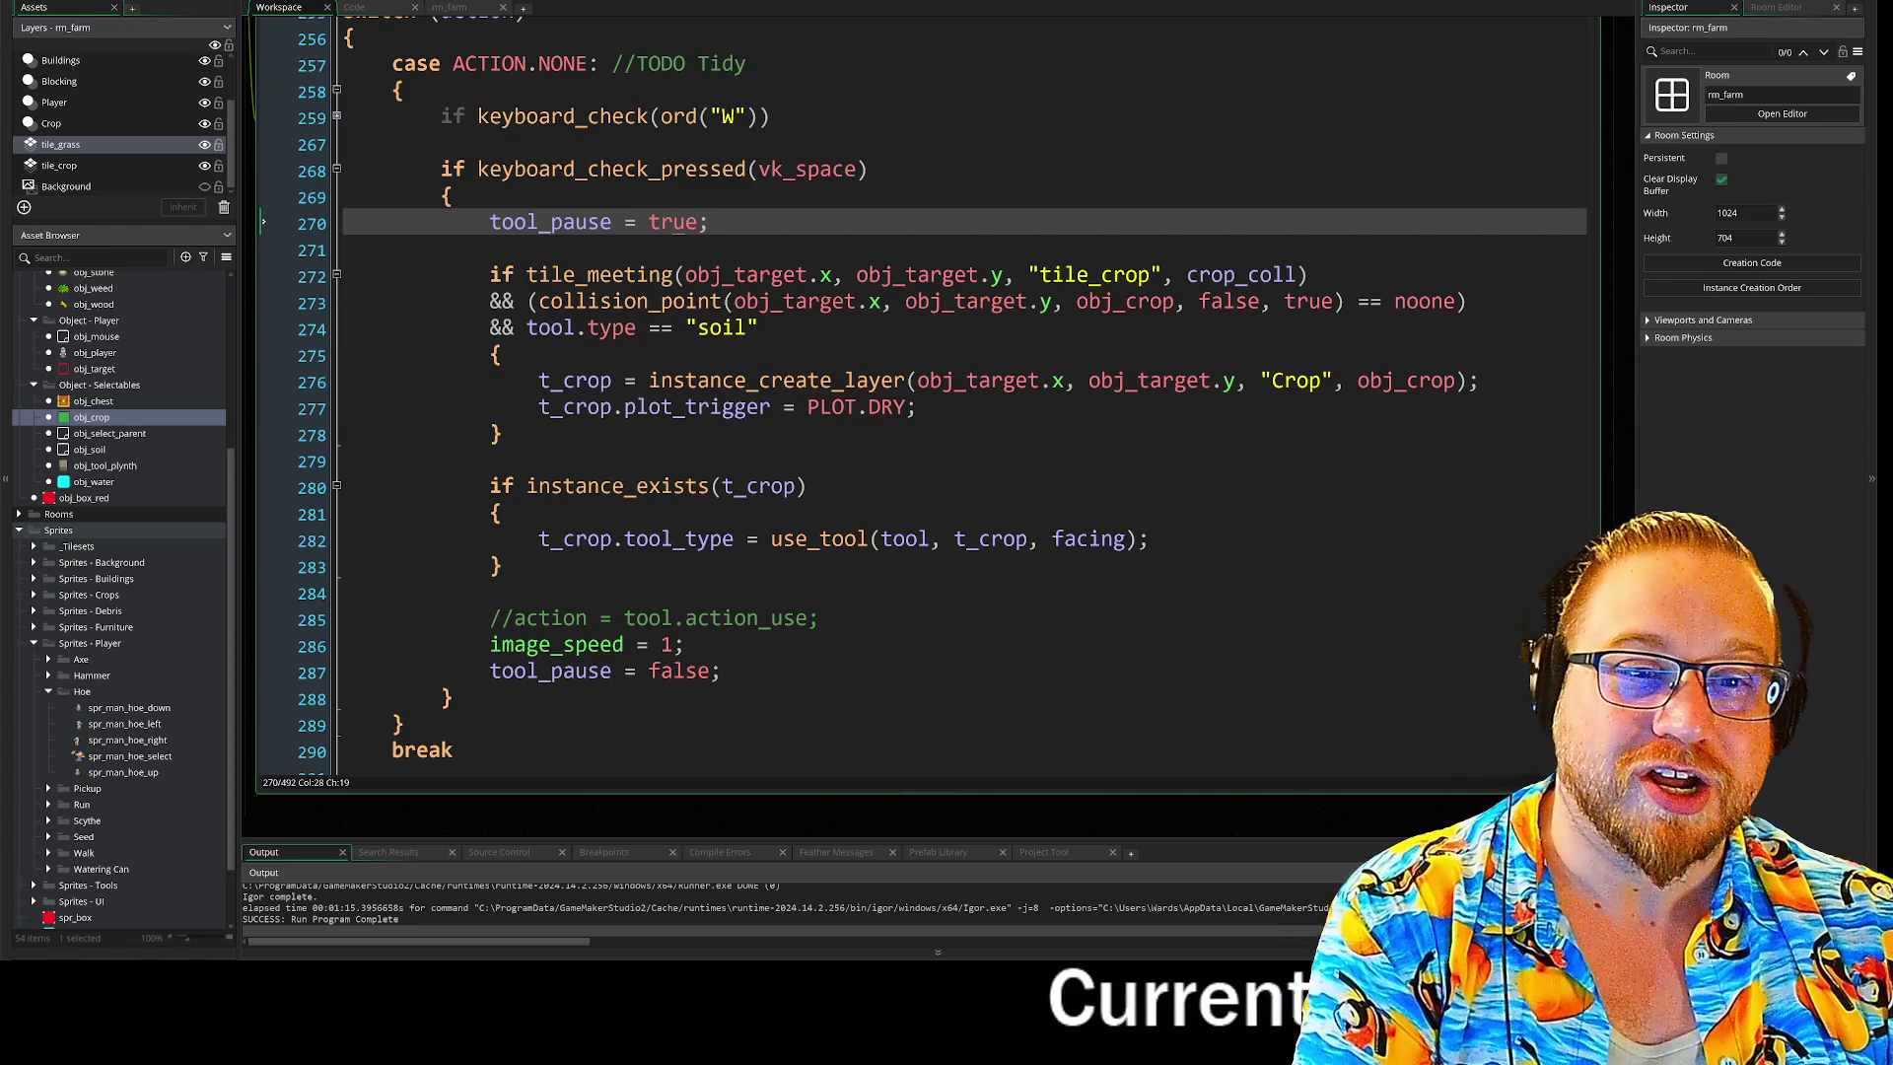
scroll(923, 394, up, 1)
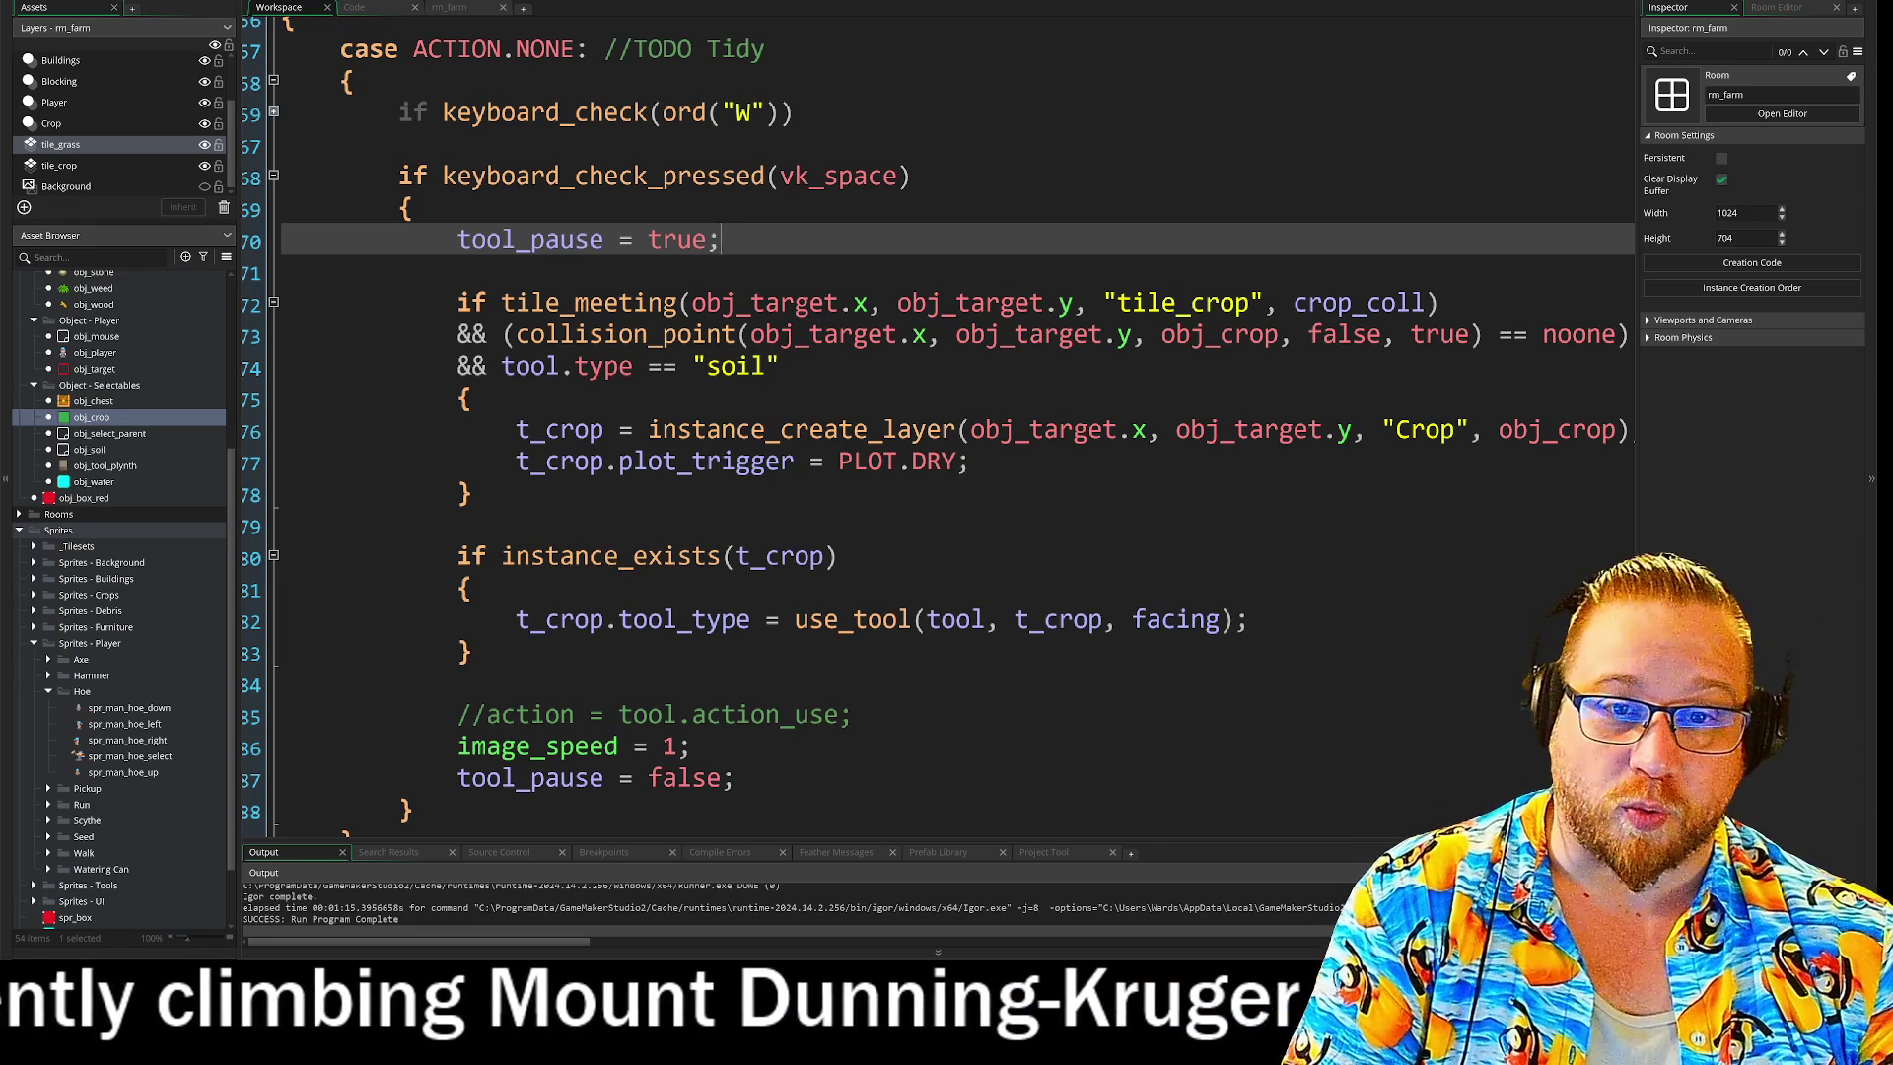
click(720, 271)
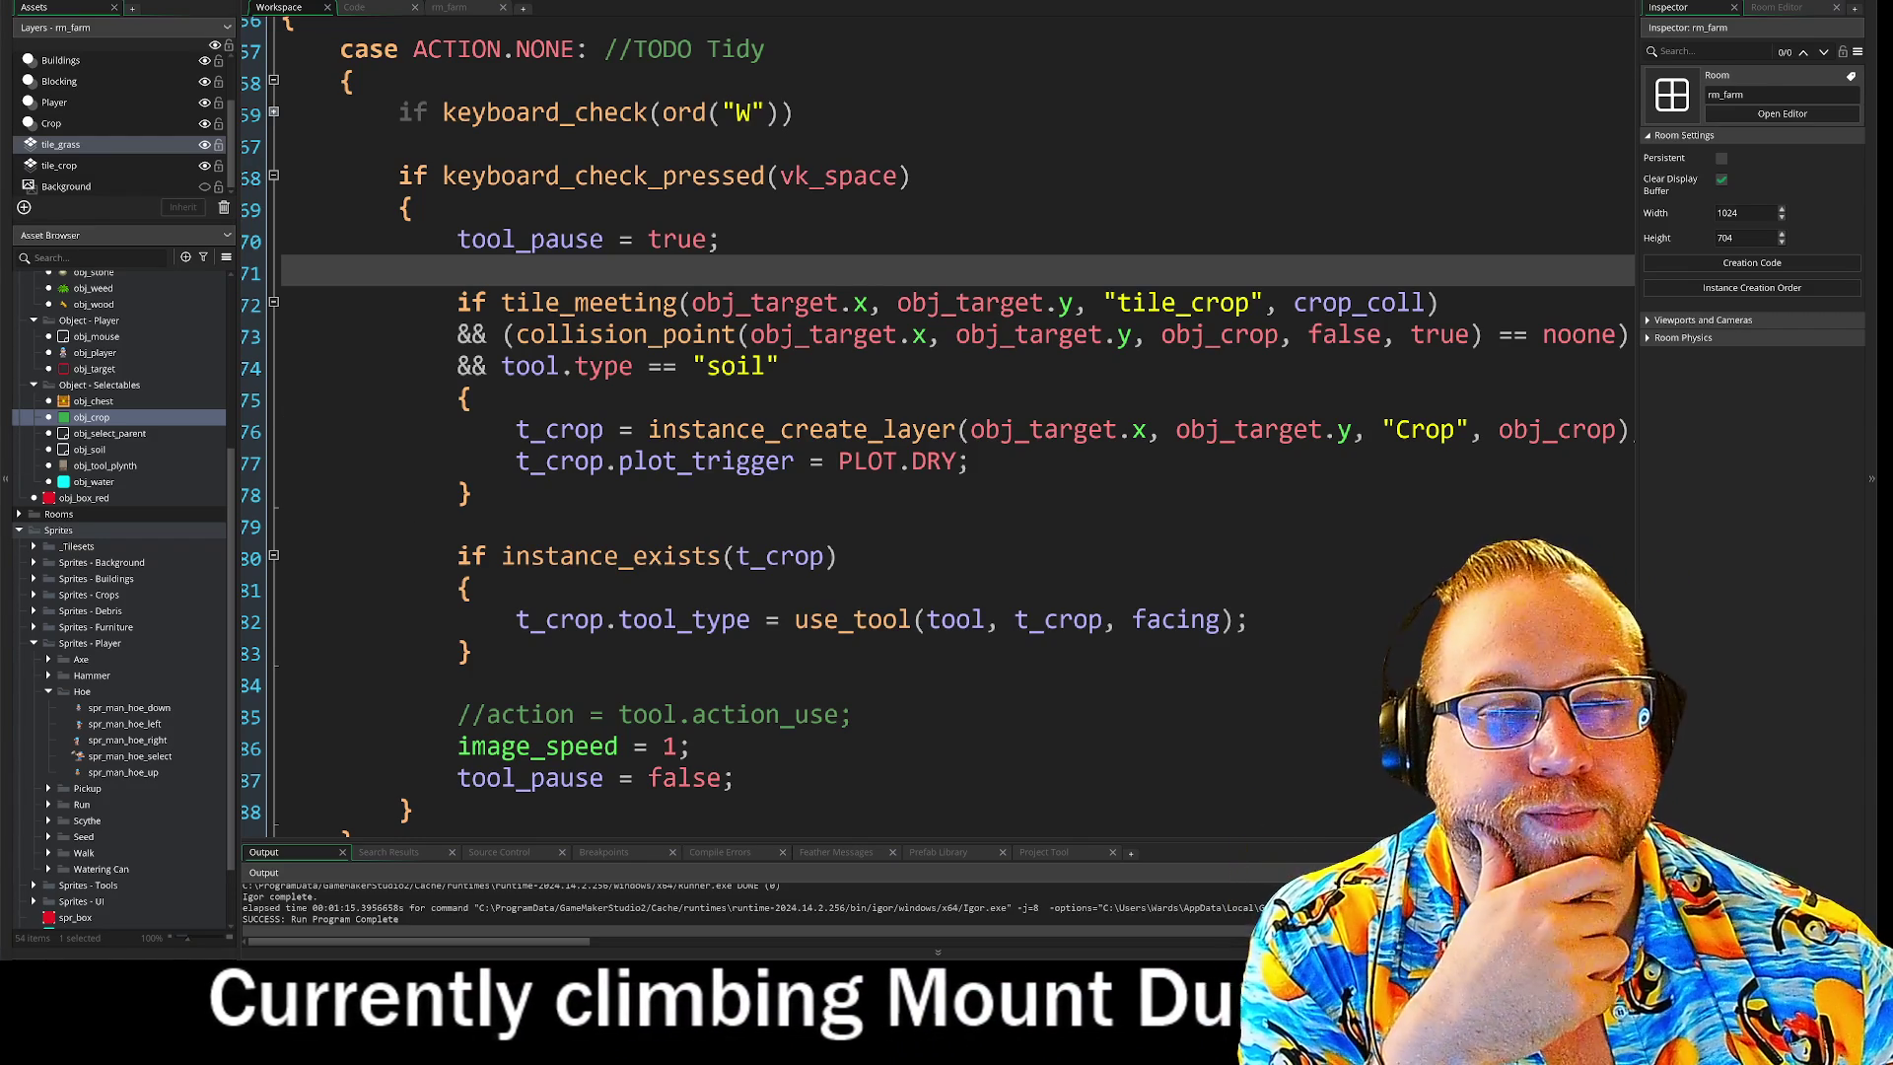
click(471, 589)
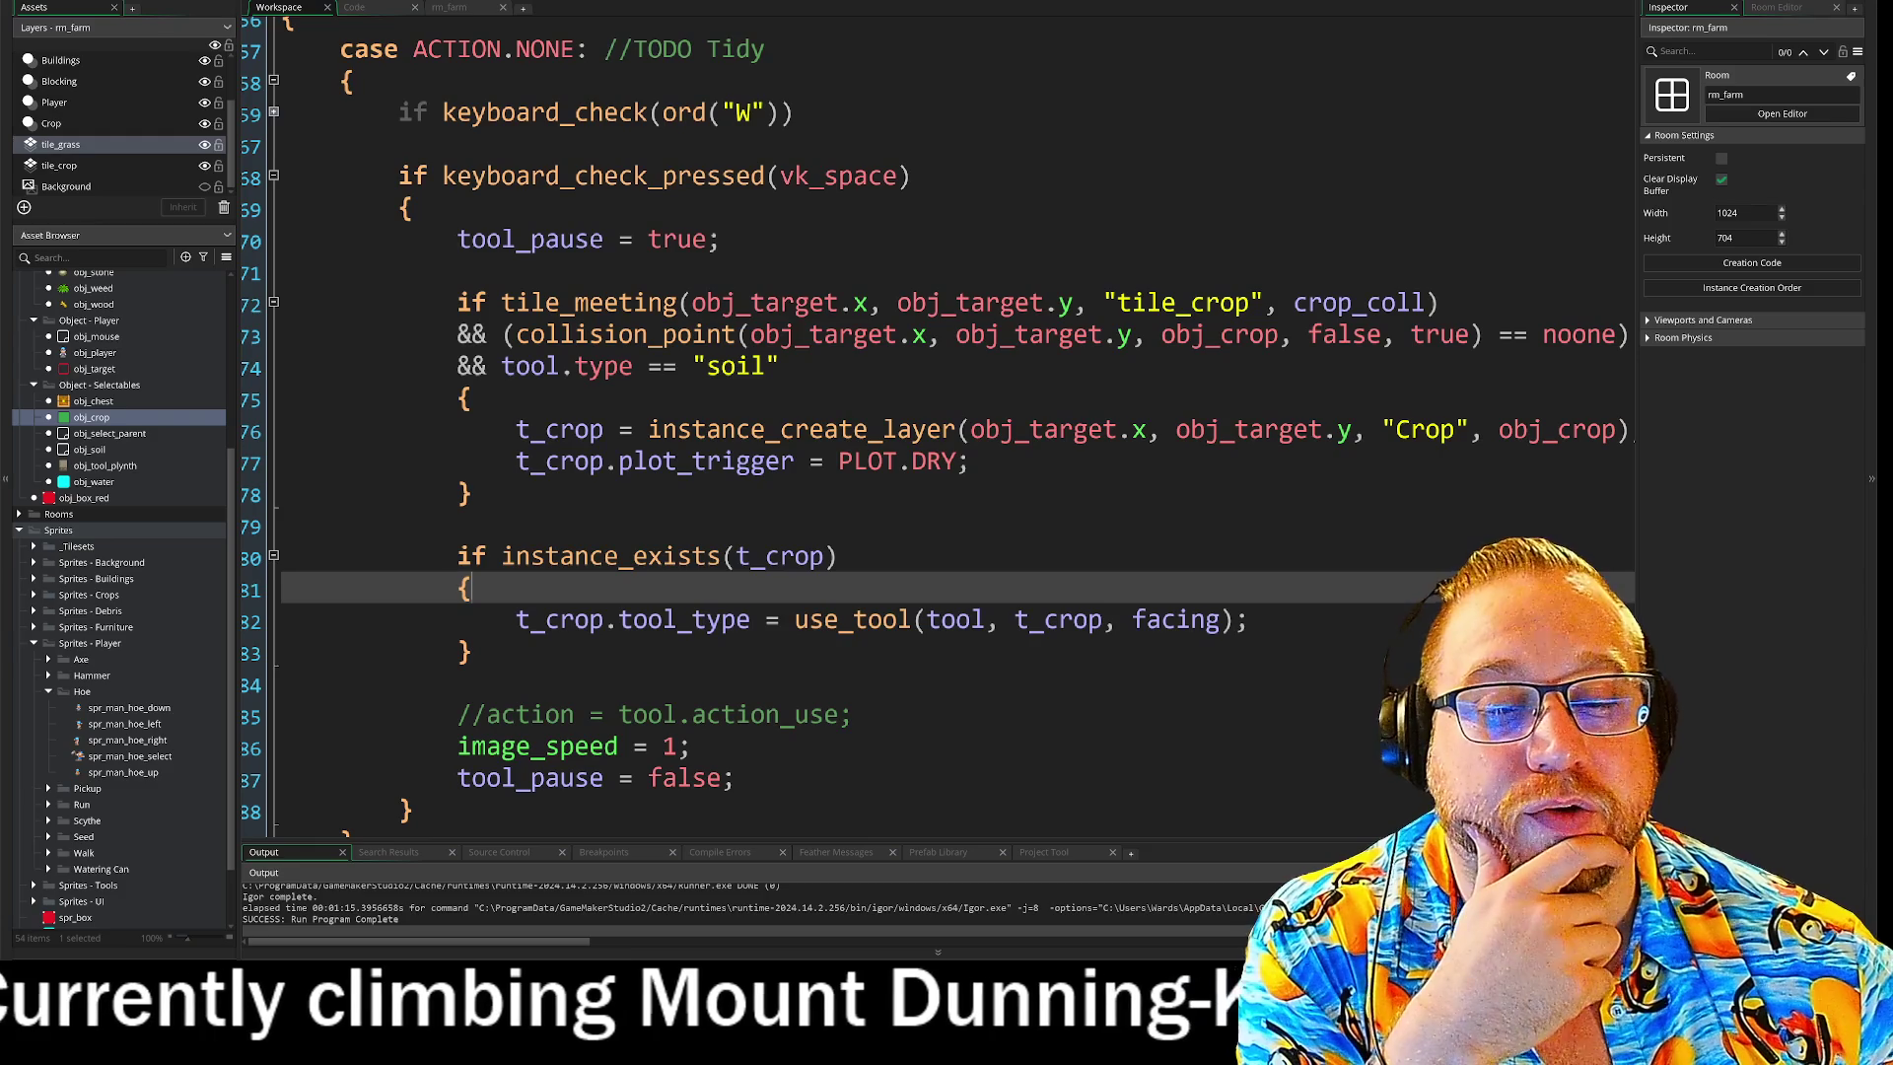
key(Down)
key(Down)
key(Down)
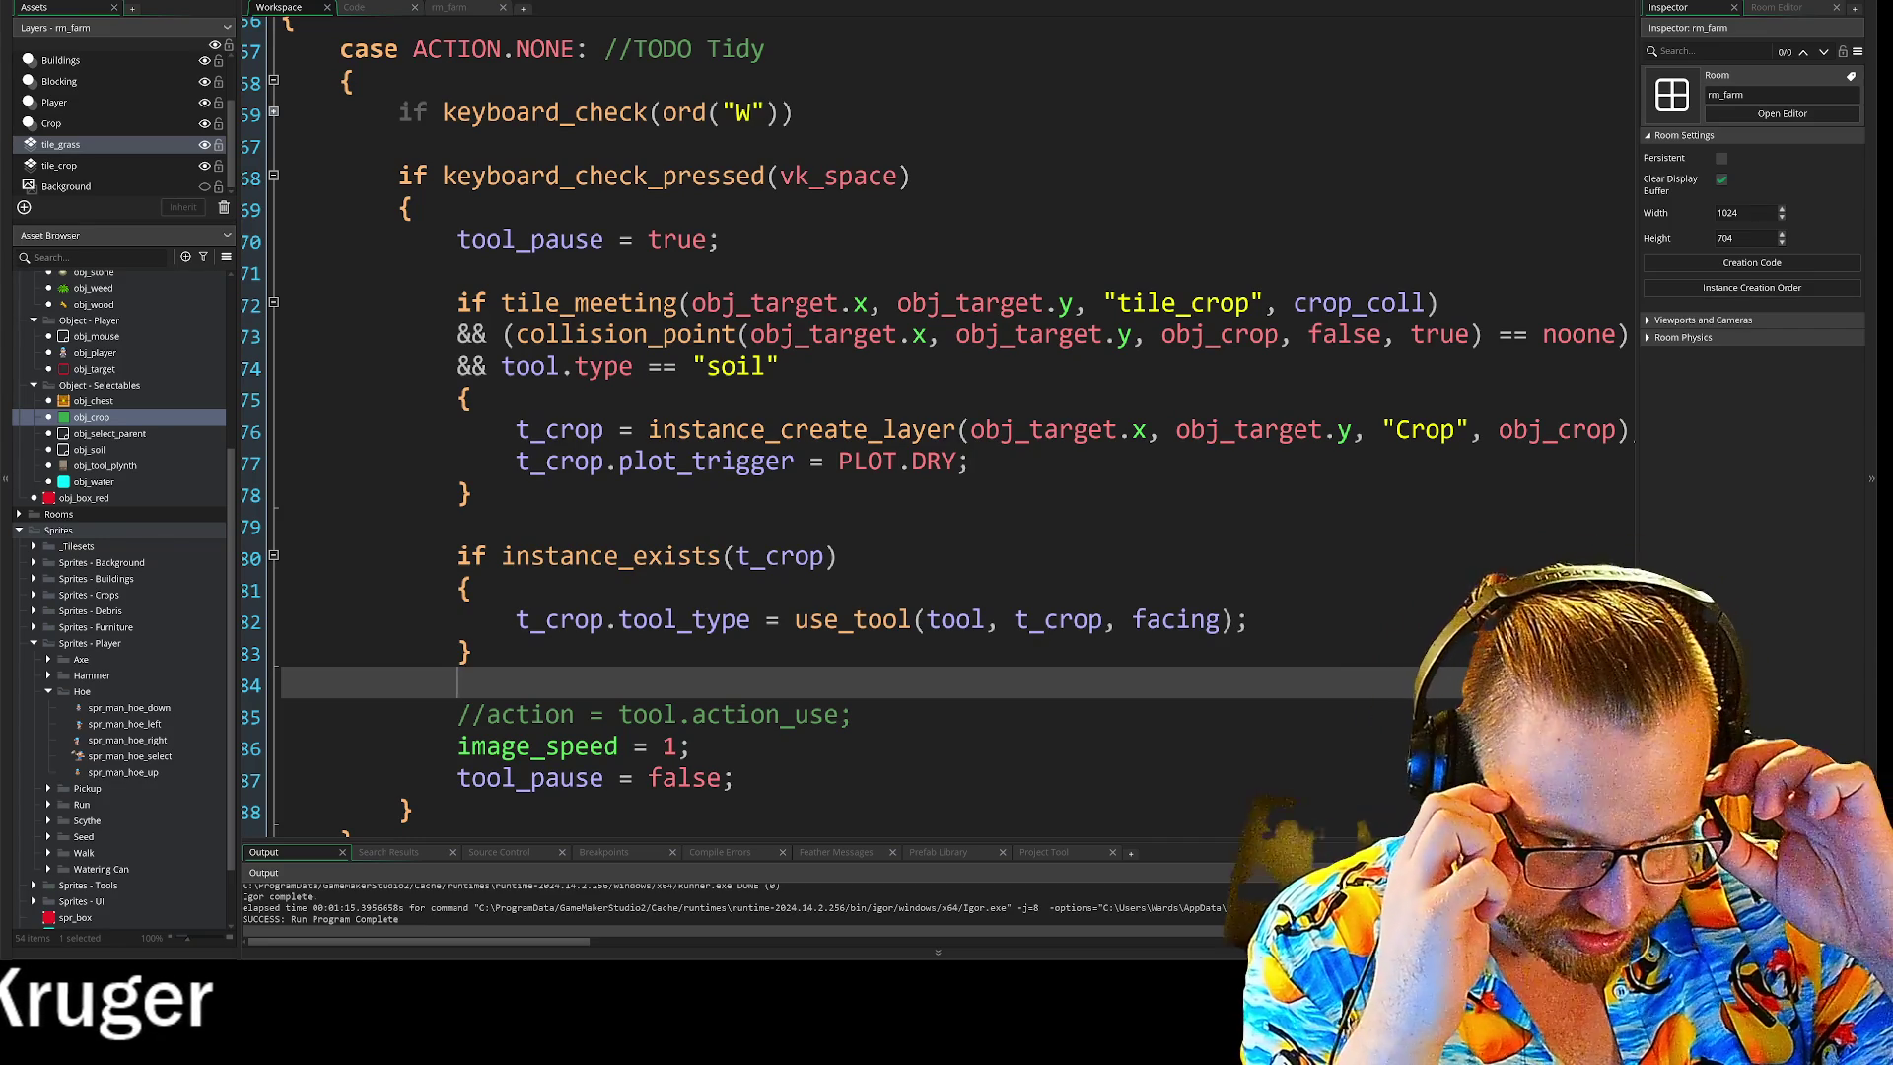
scroll(937, 424, down, 3)
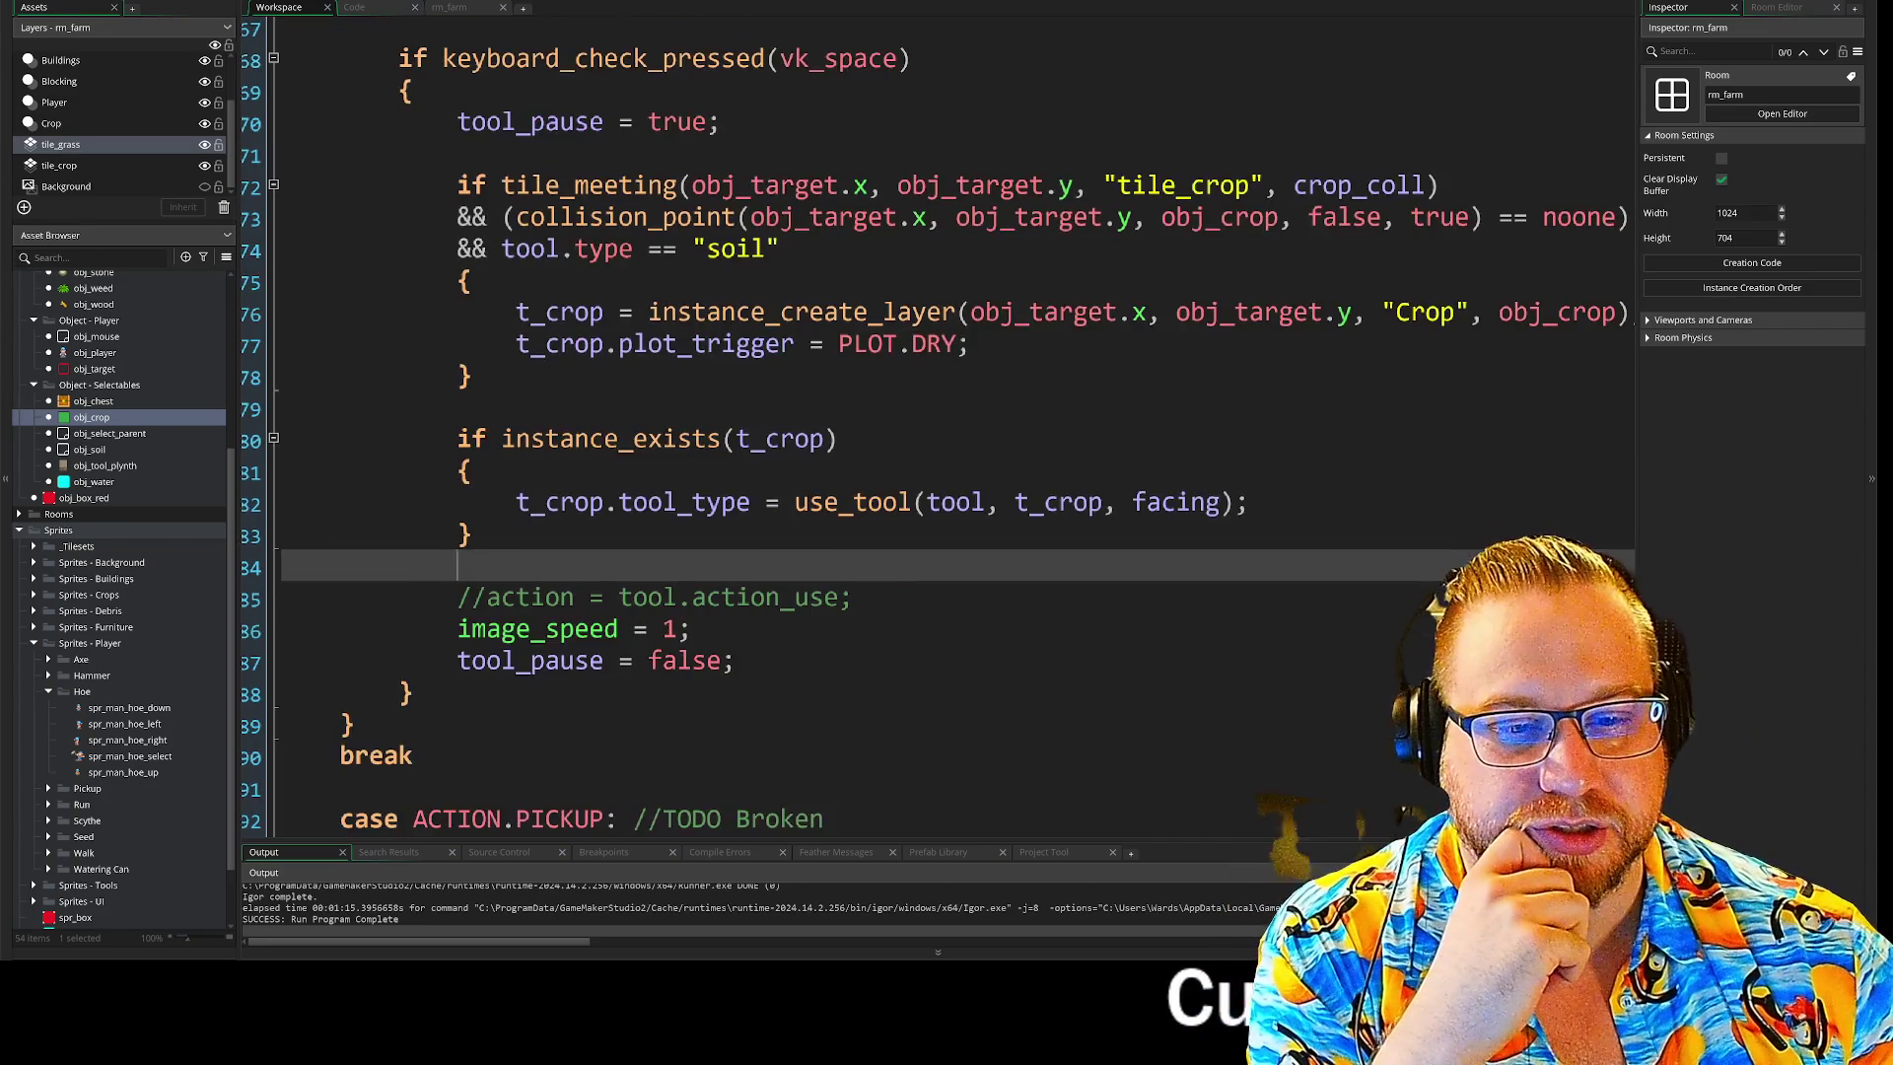
scroll(937, 424, up, 3)
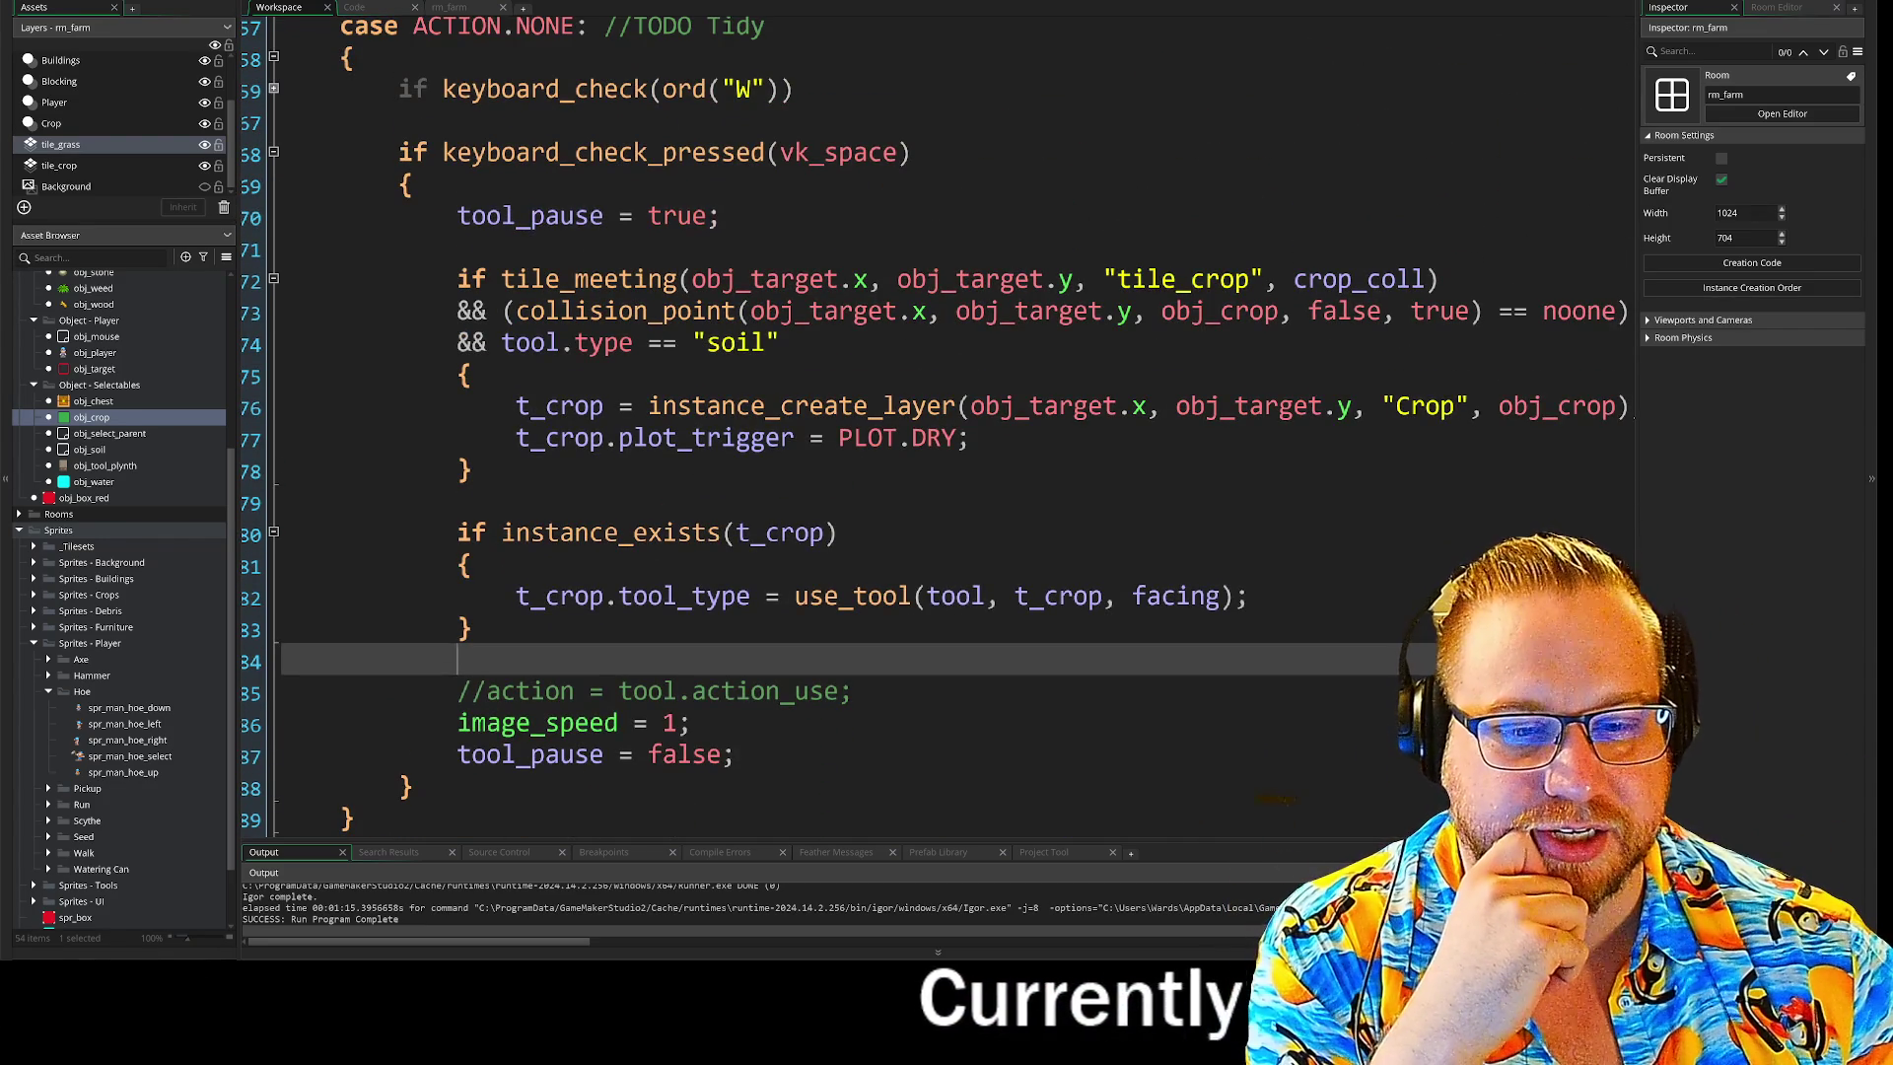
scroll(937, 424, up, 1)
scroll(937, 424, up, 1)
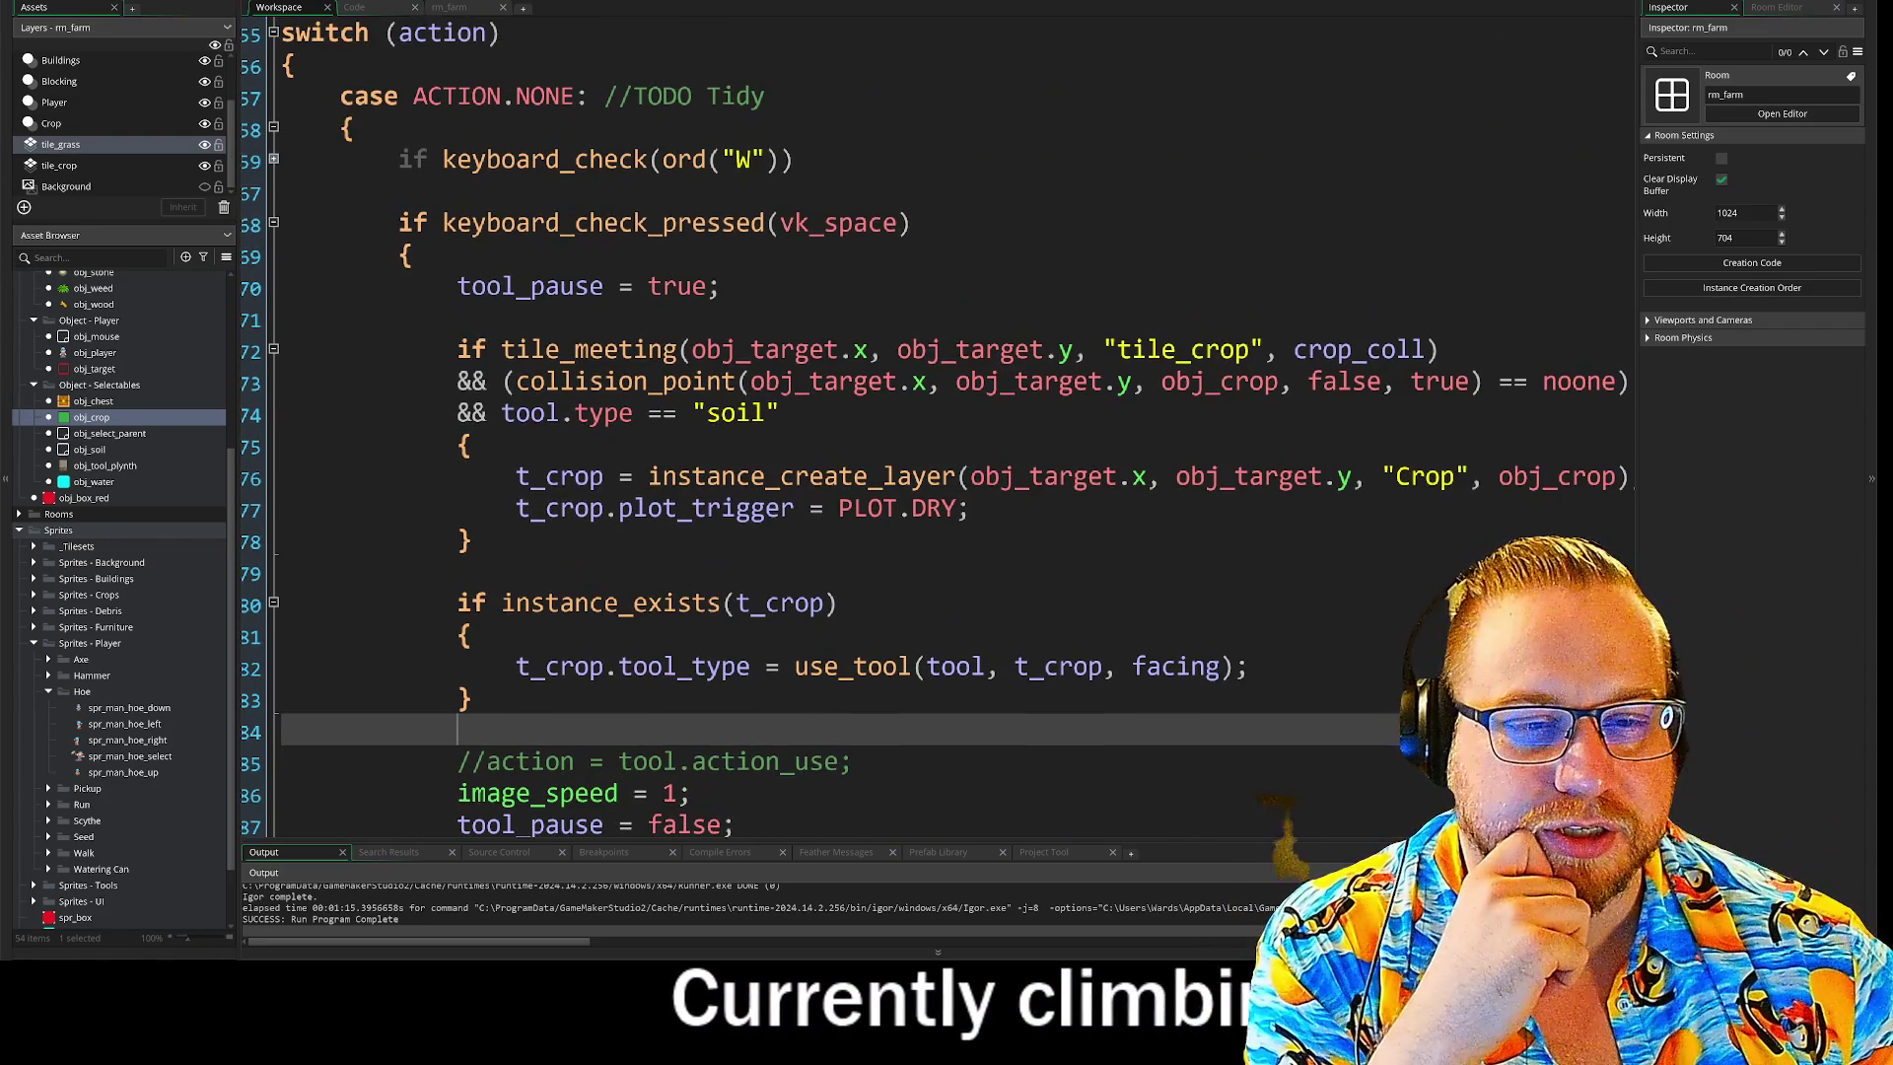
scroll(936, 424, down, 1)
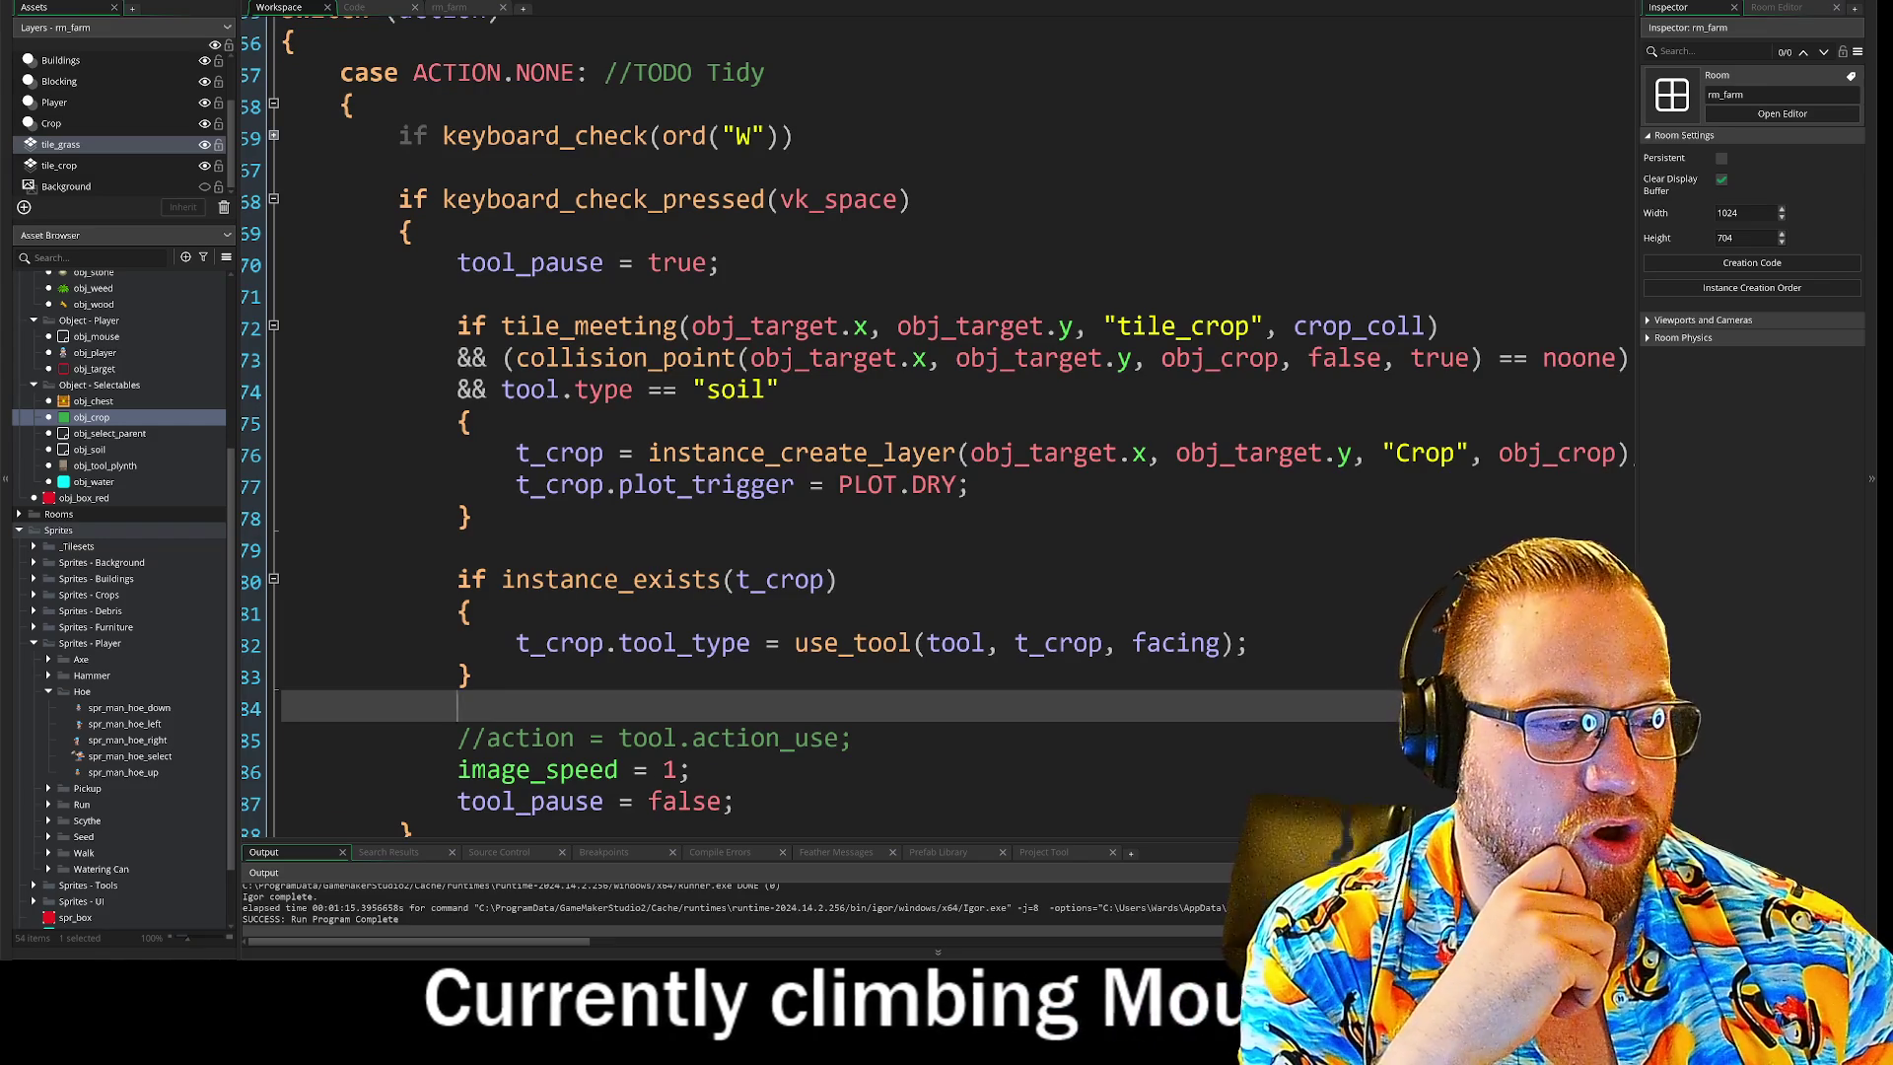
scroll(937, 424, up, 1)
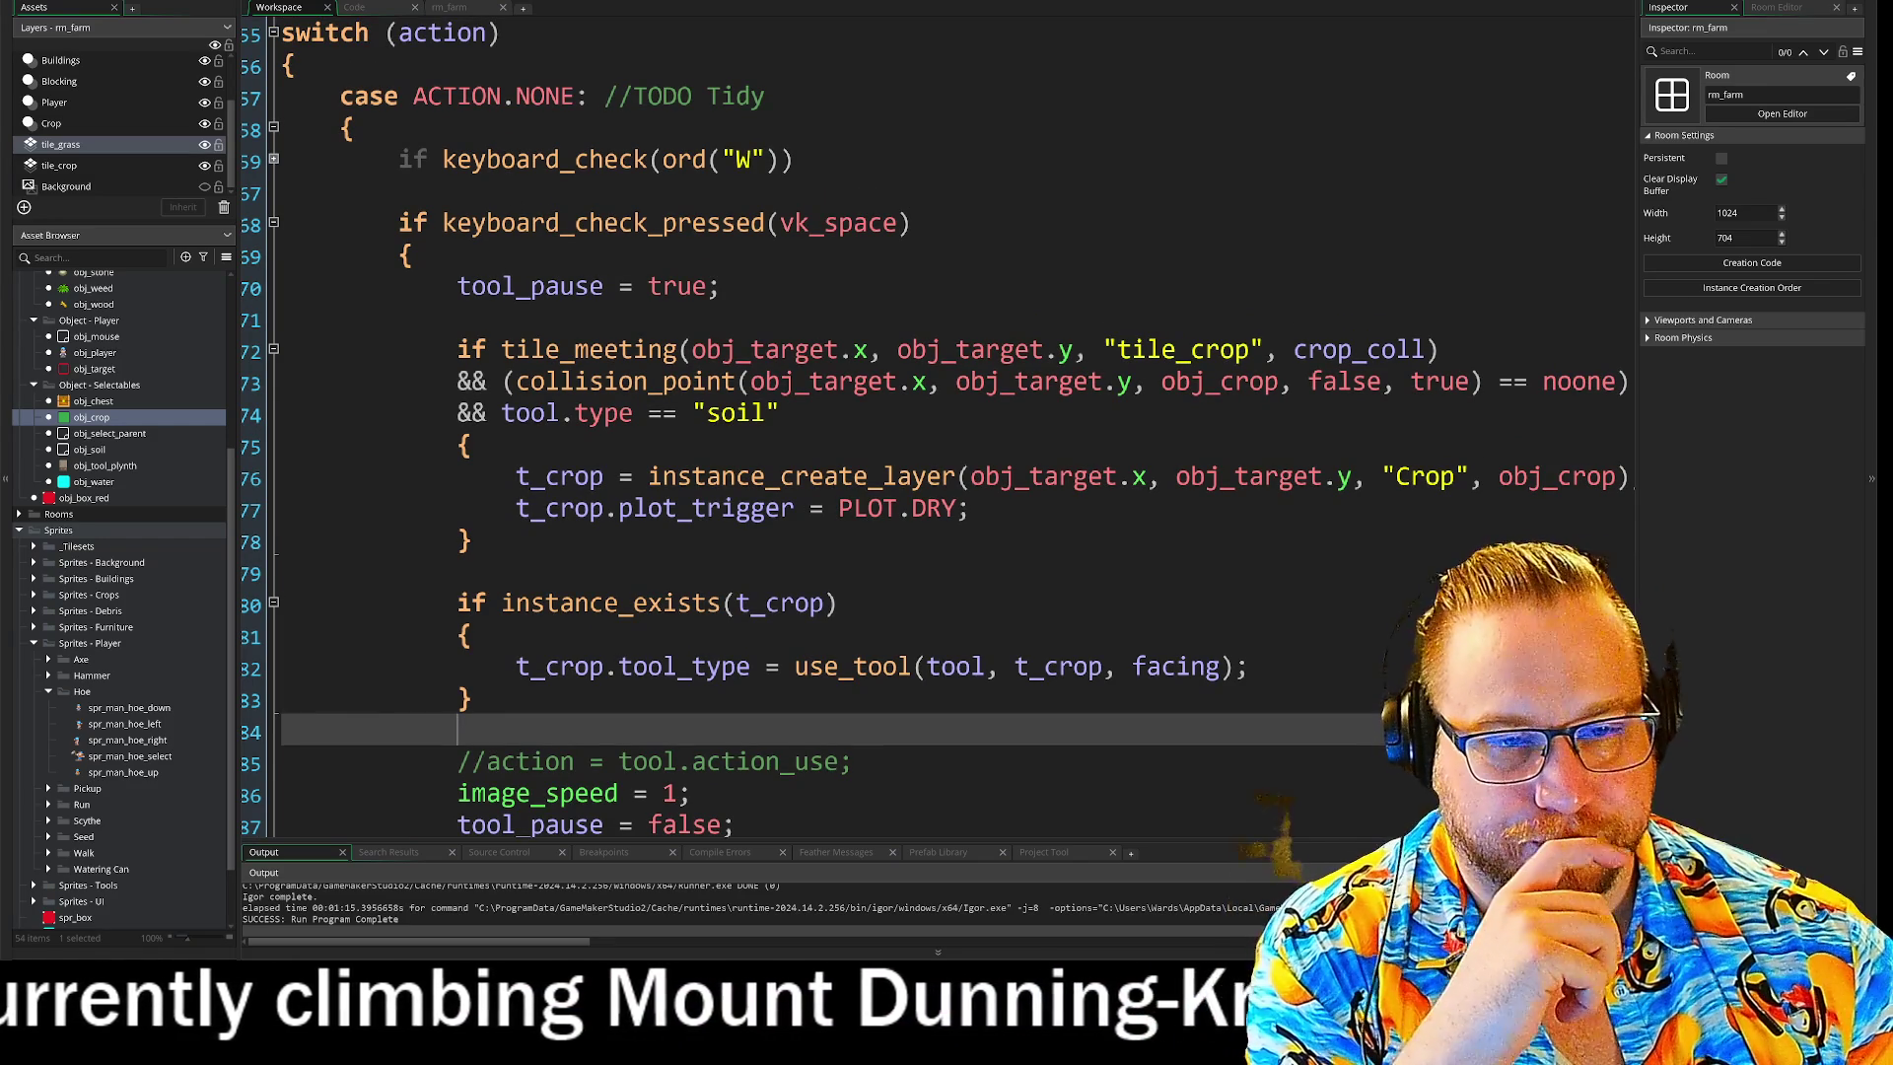
mouse_move(729, 481)
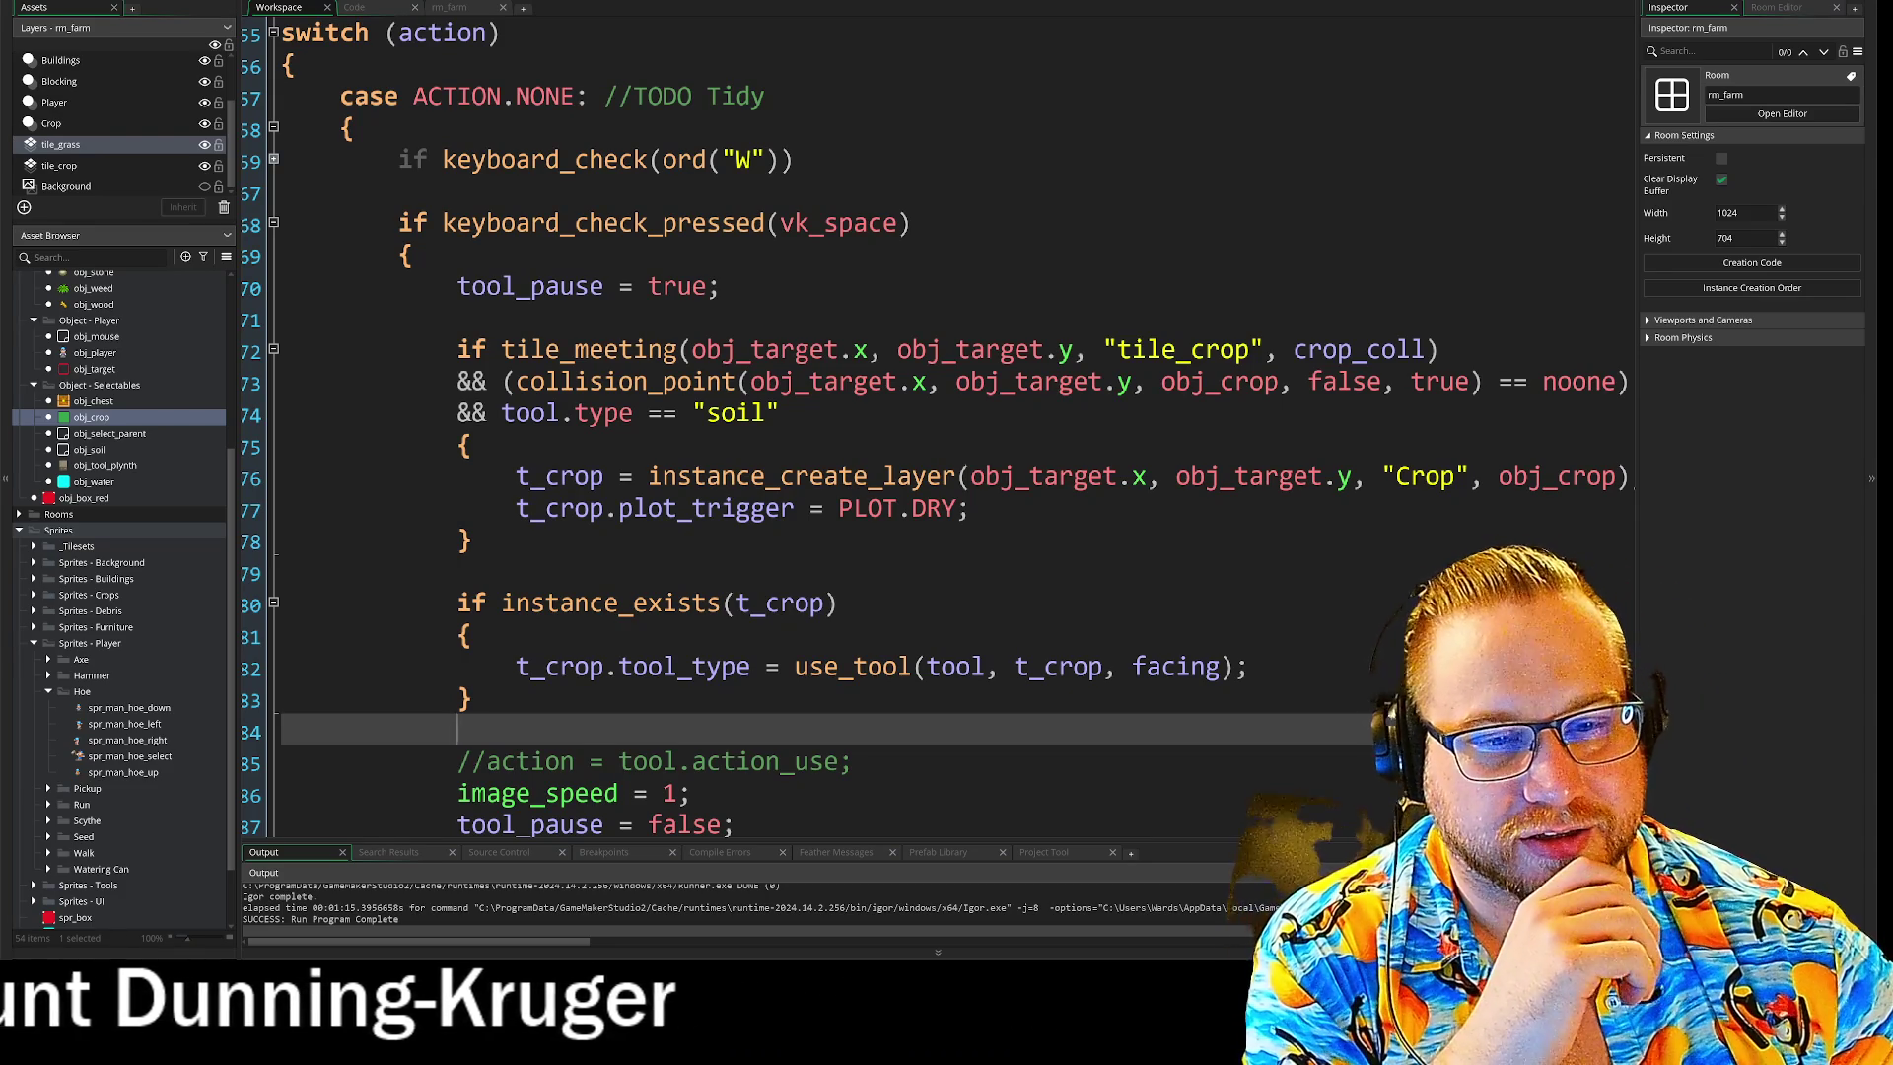
click(457, 573)
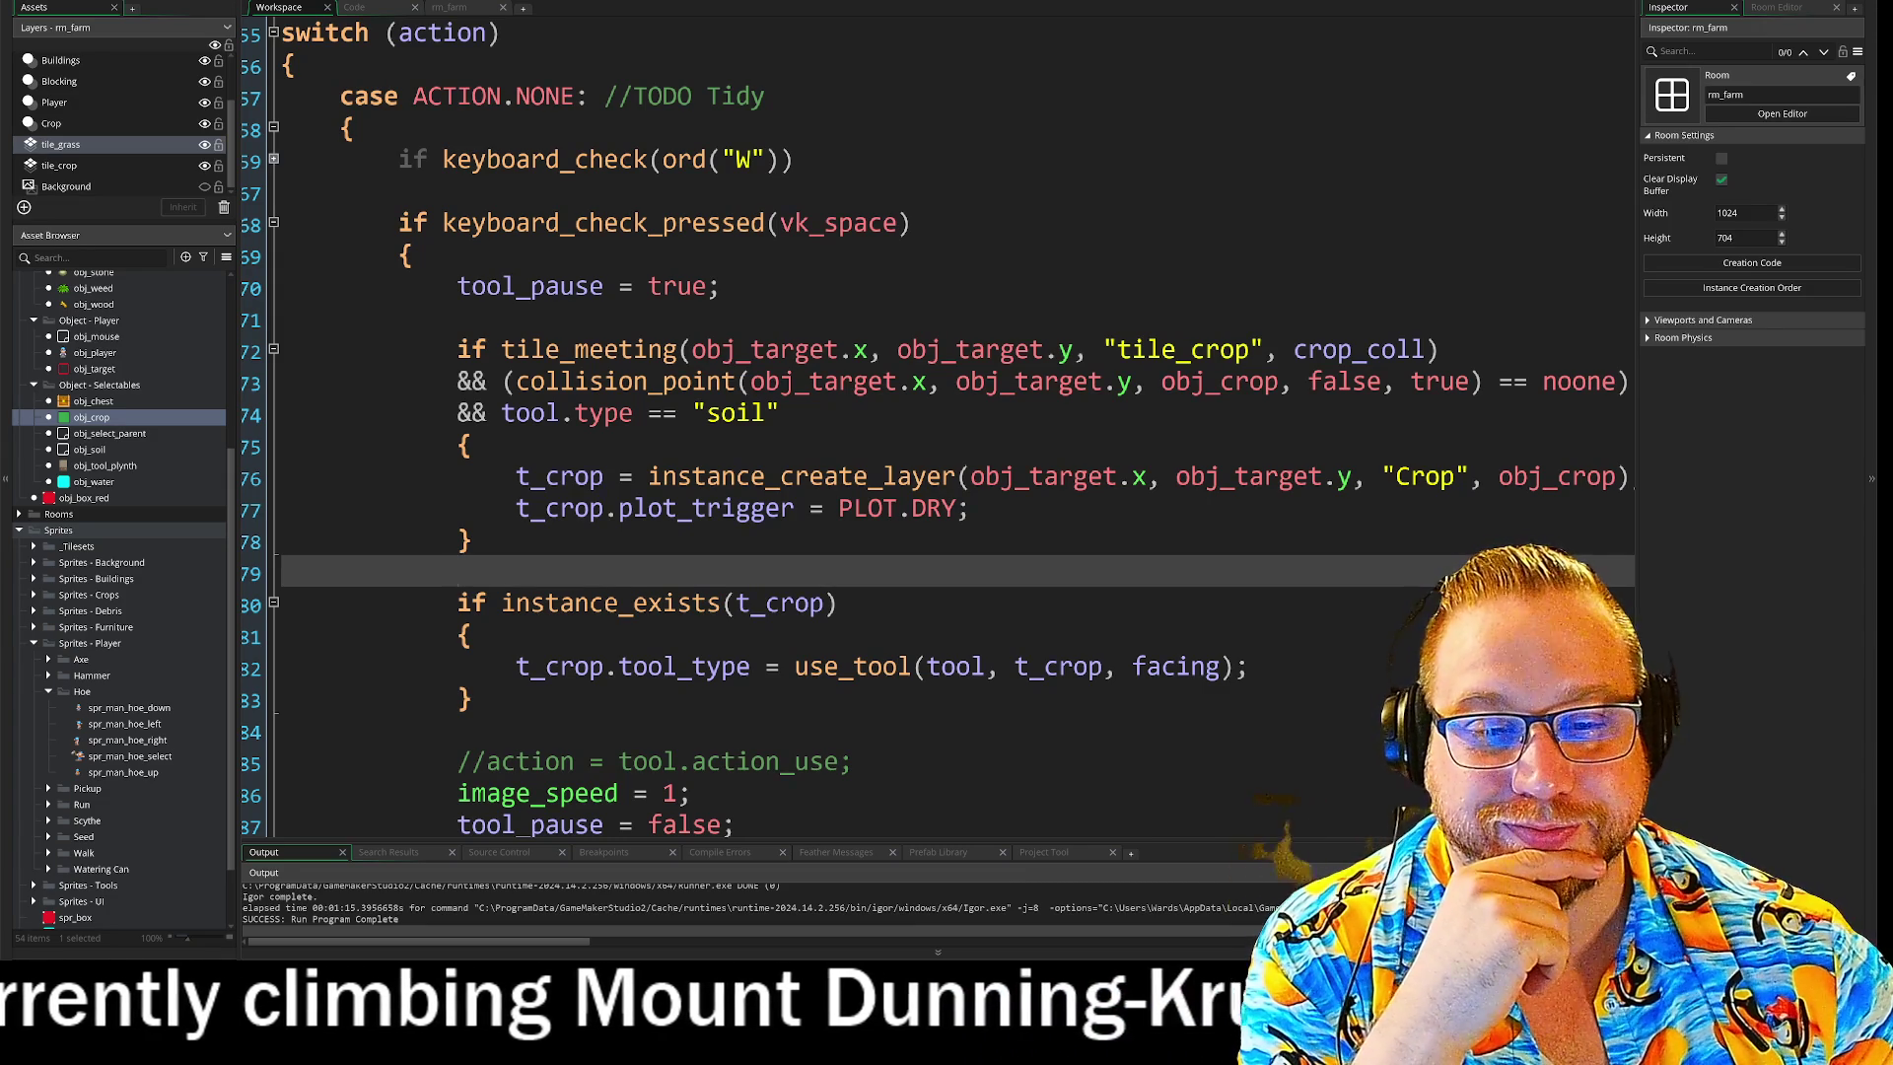
click(1250, 666)
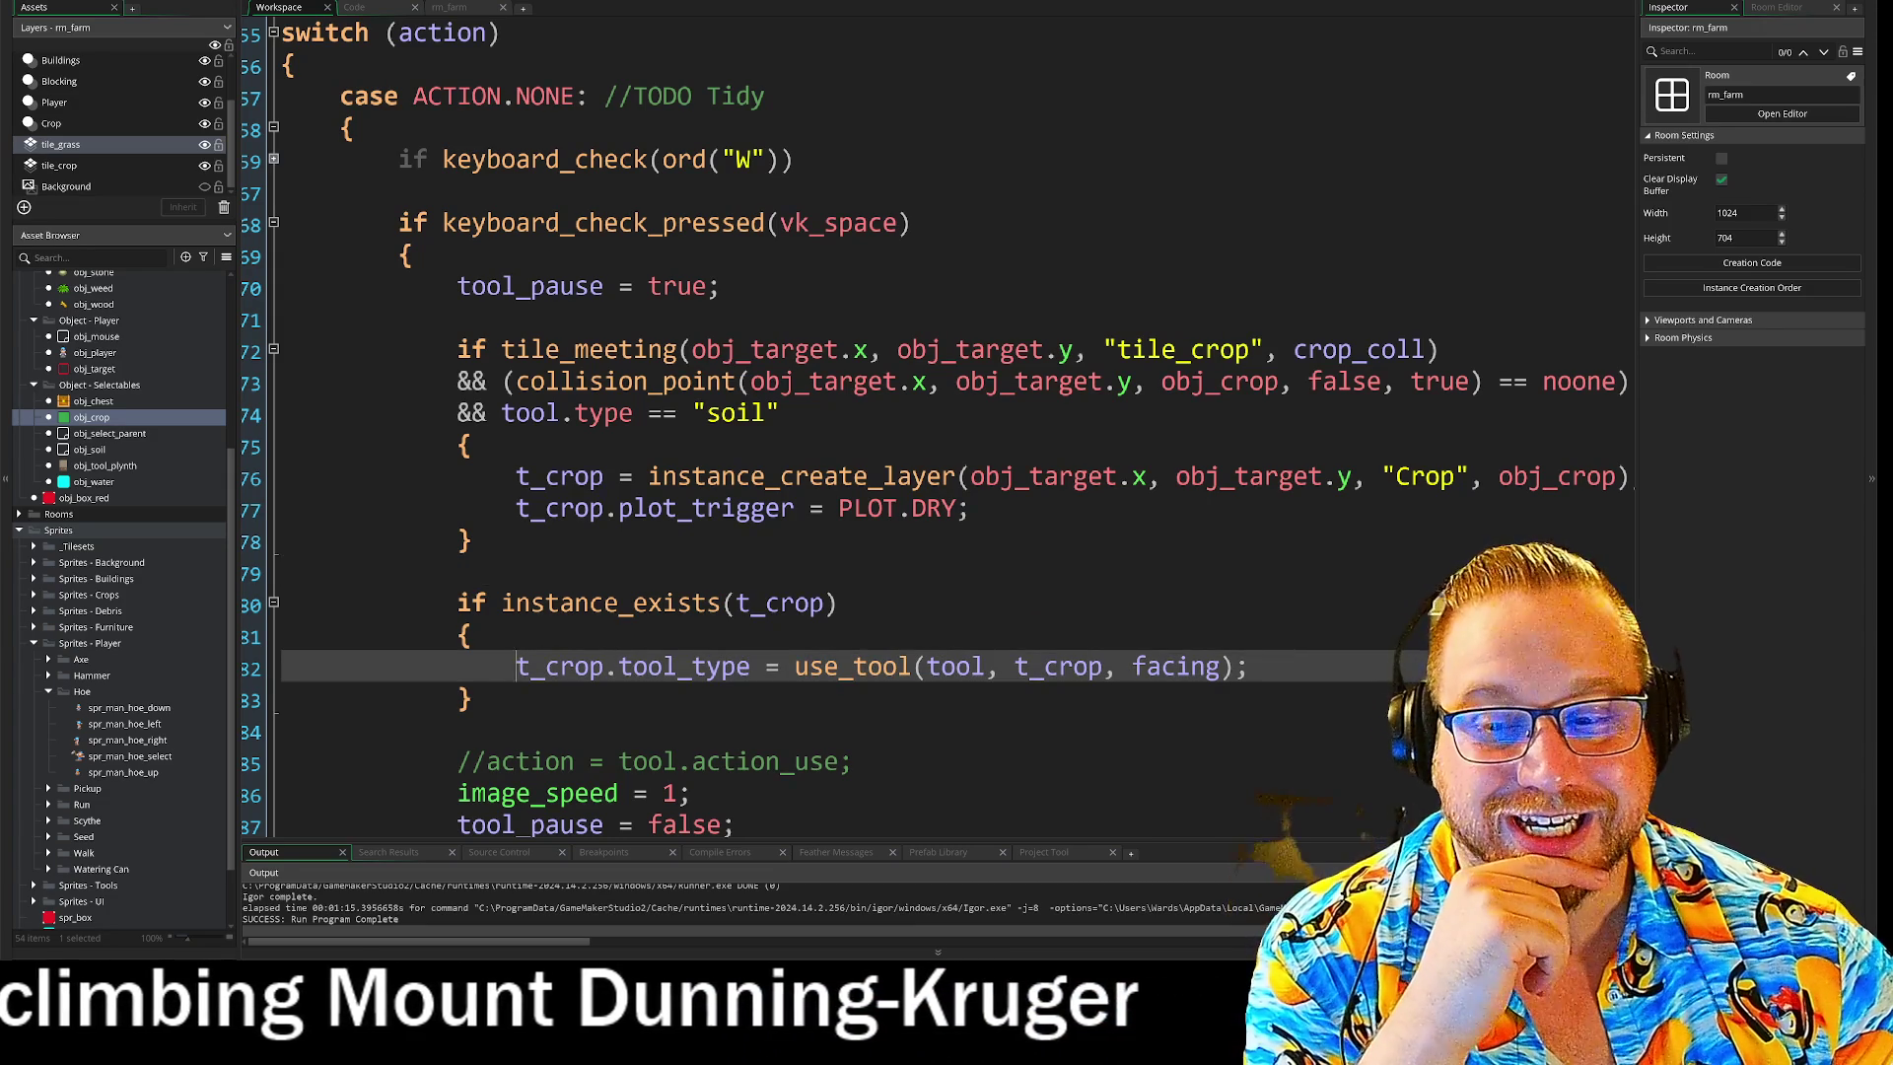
click(459, 732)
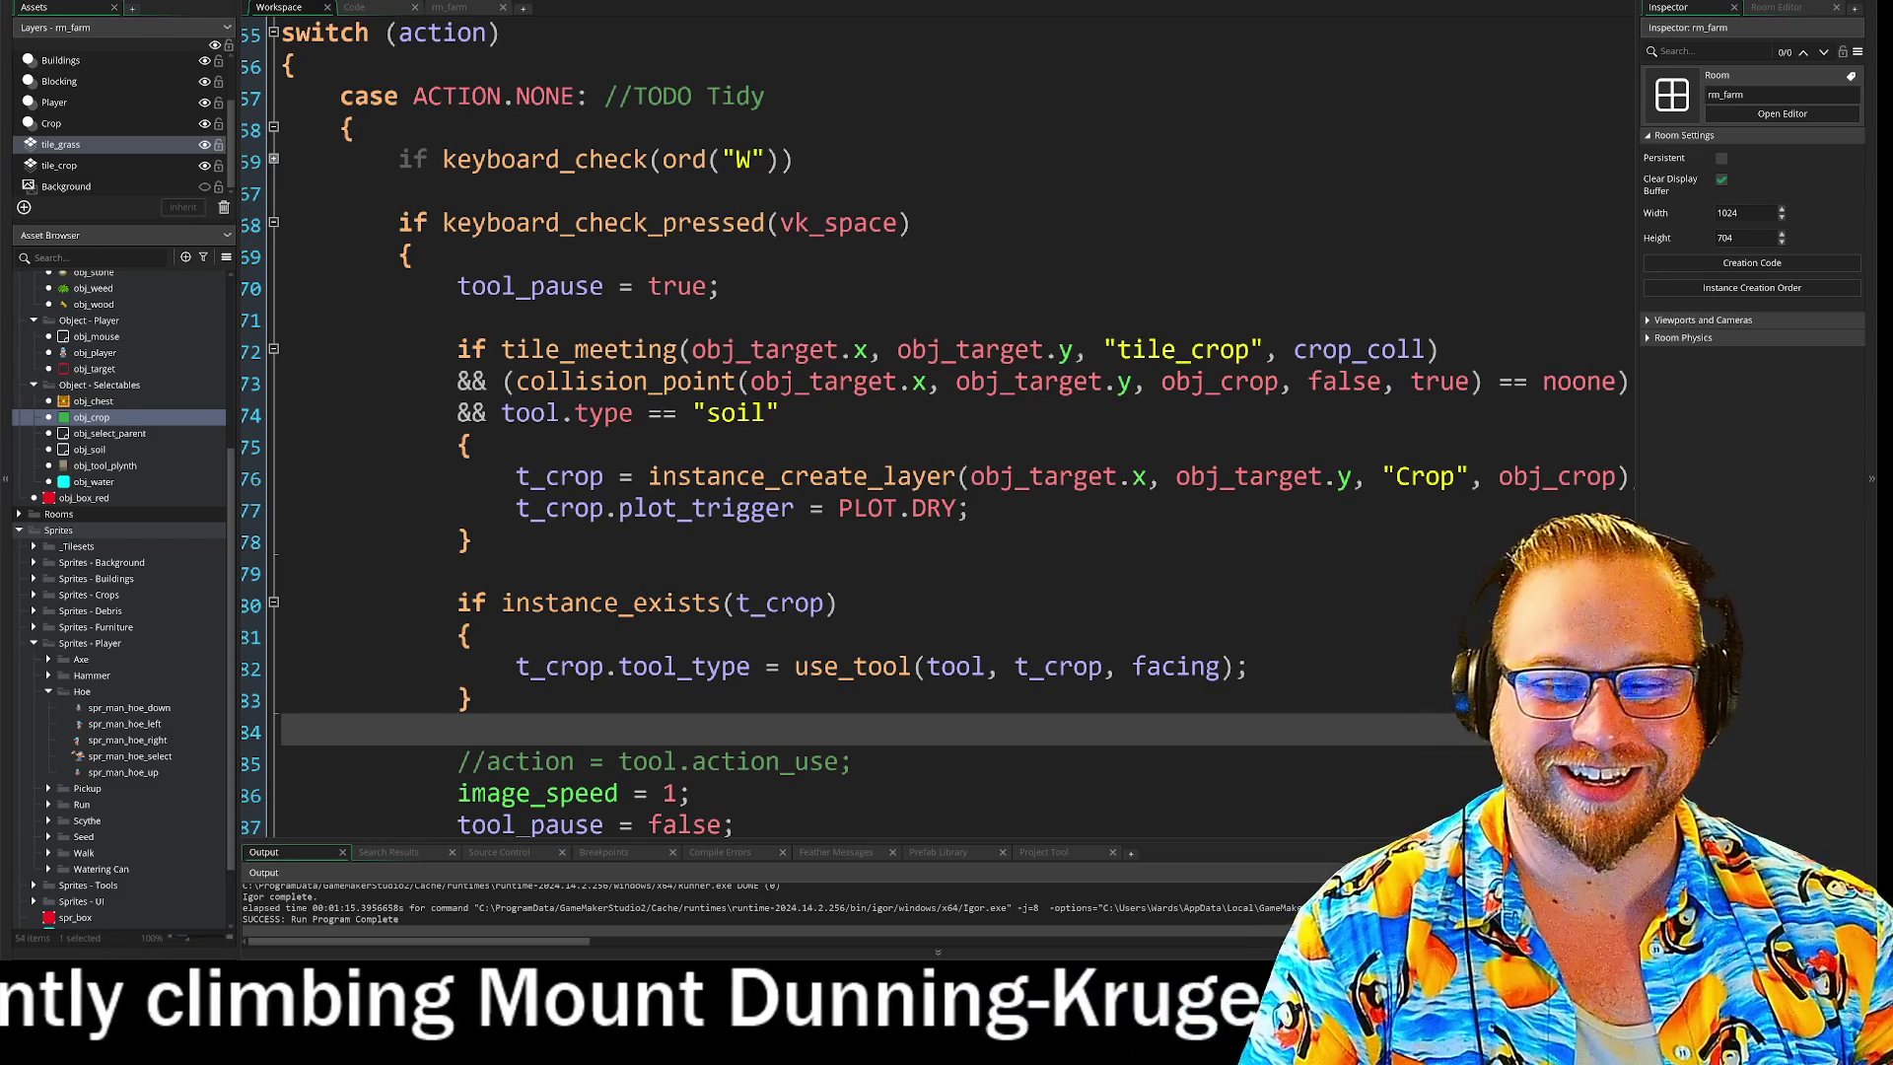
click(474, 446)
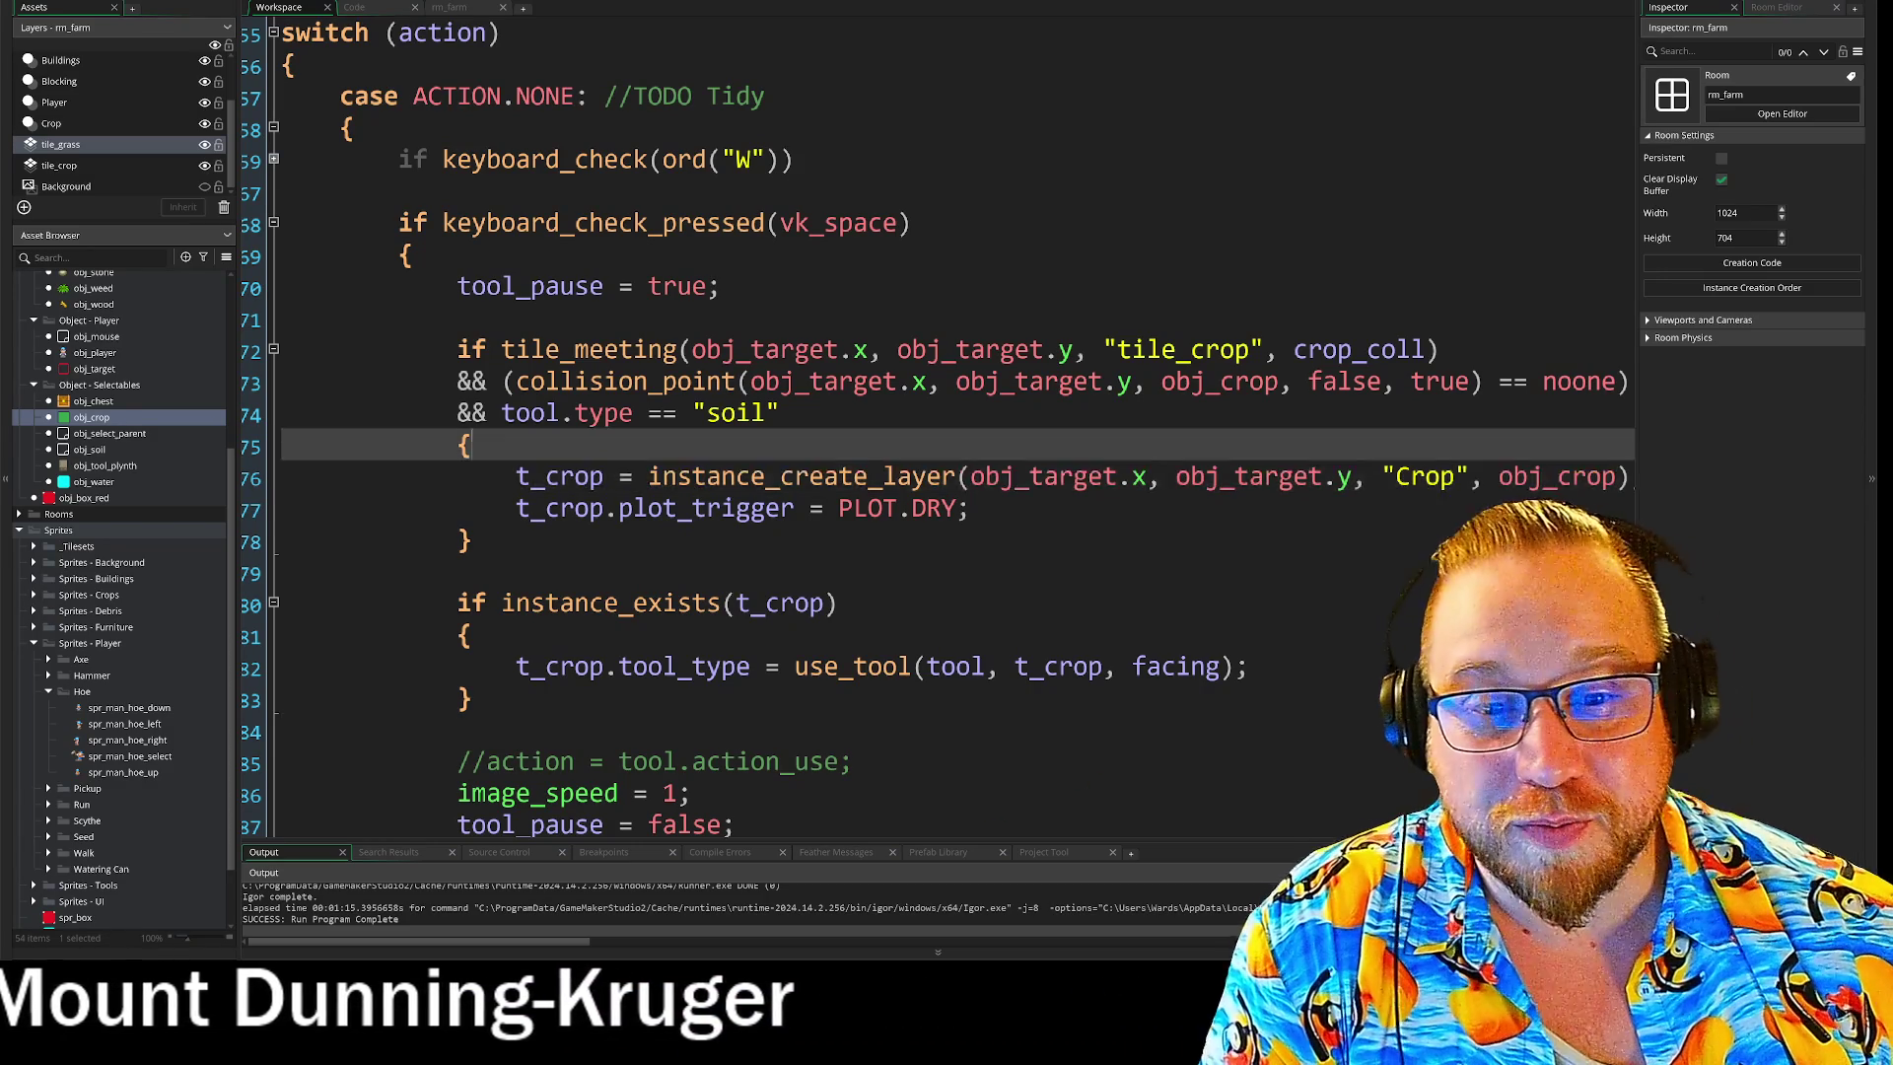
Move between the plot_trigger line and the soil block's opening in the crop-creation code.
key(Down)
key(Down)
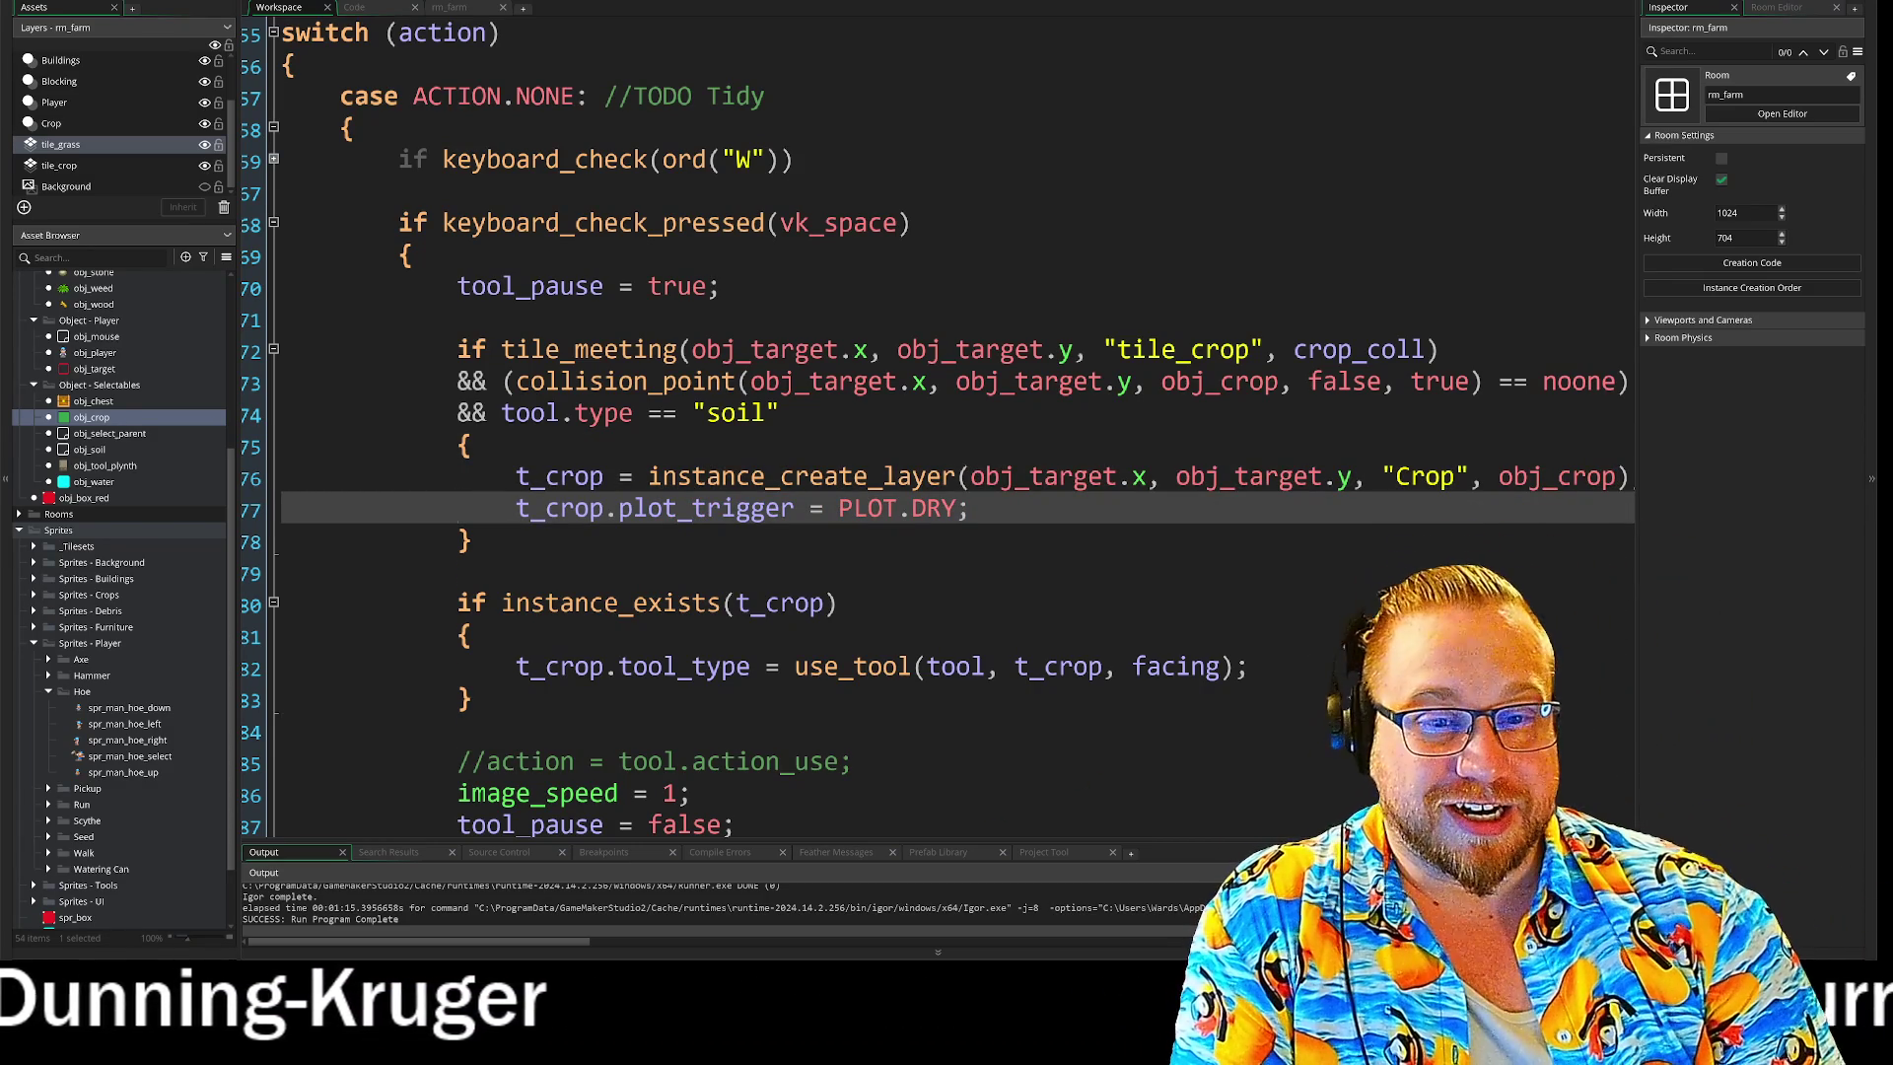
key(Up)
key(Up)
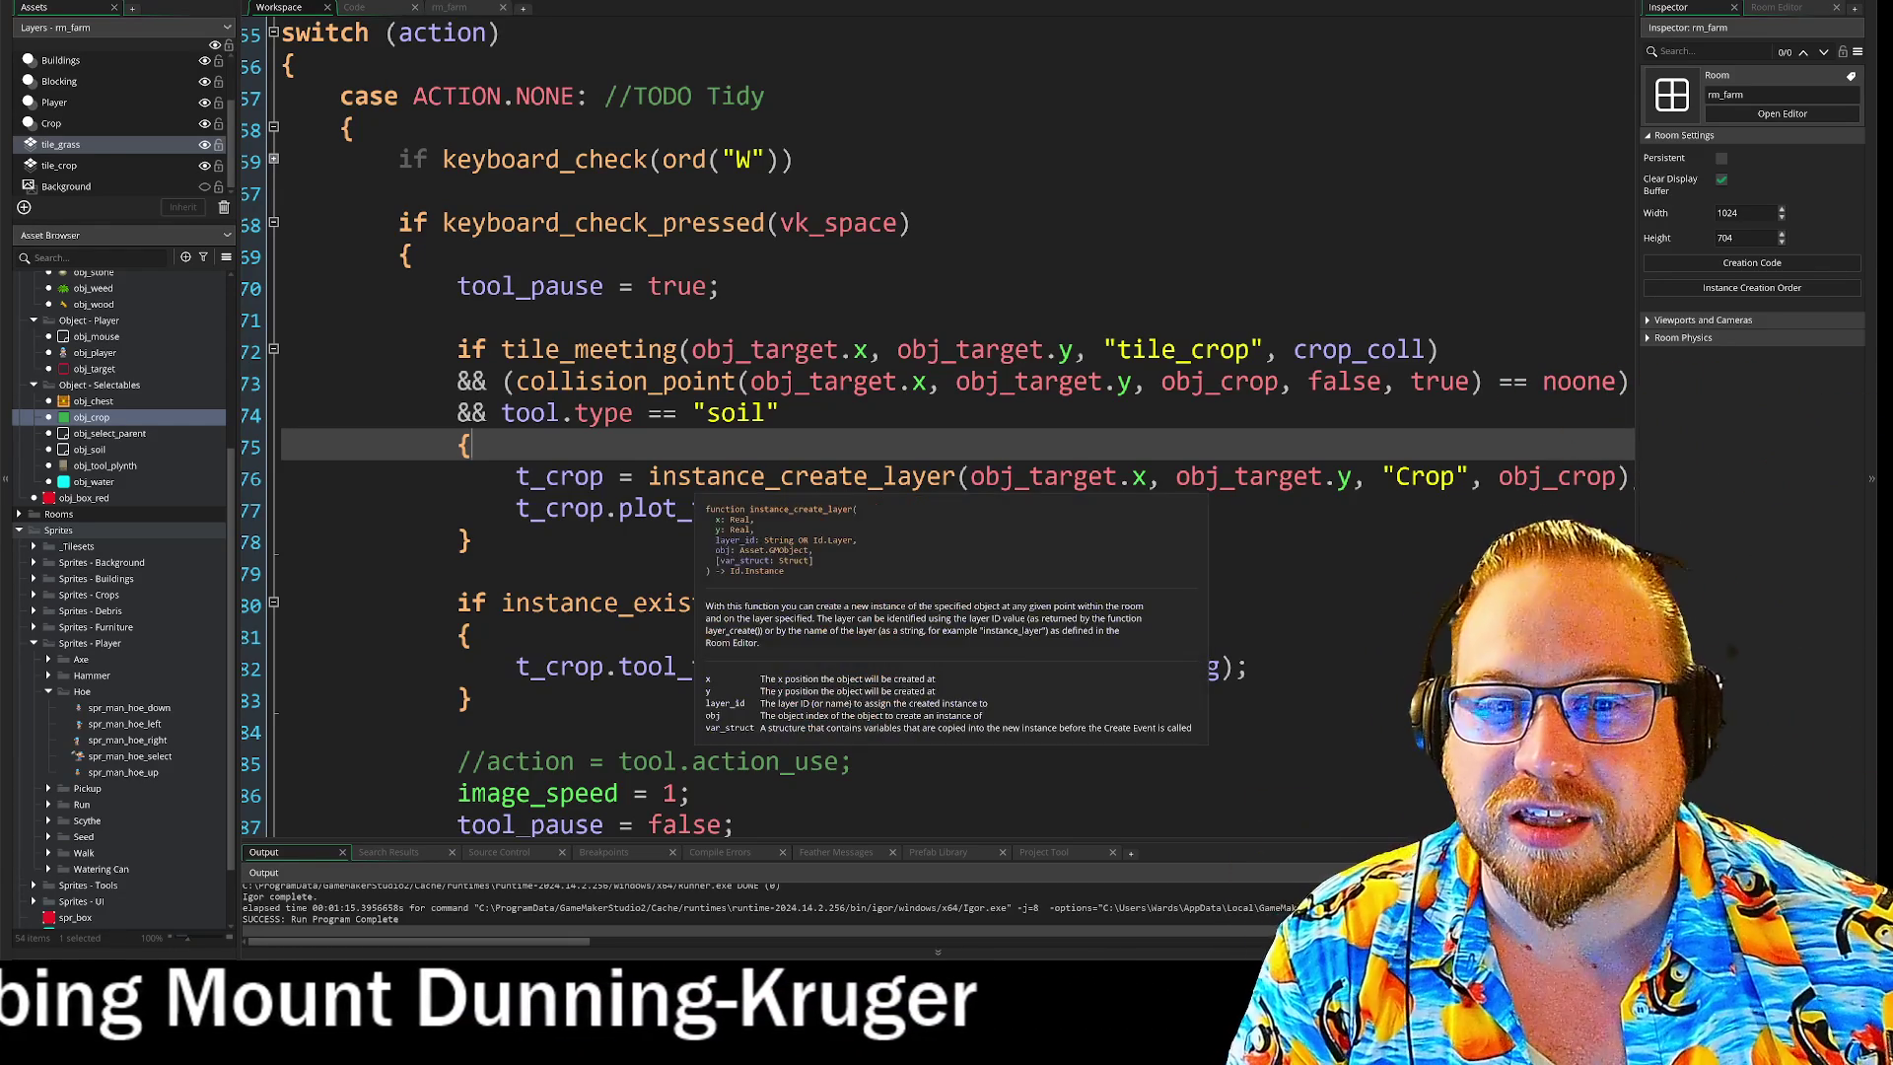
click(464, 573)
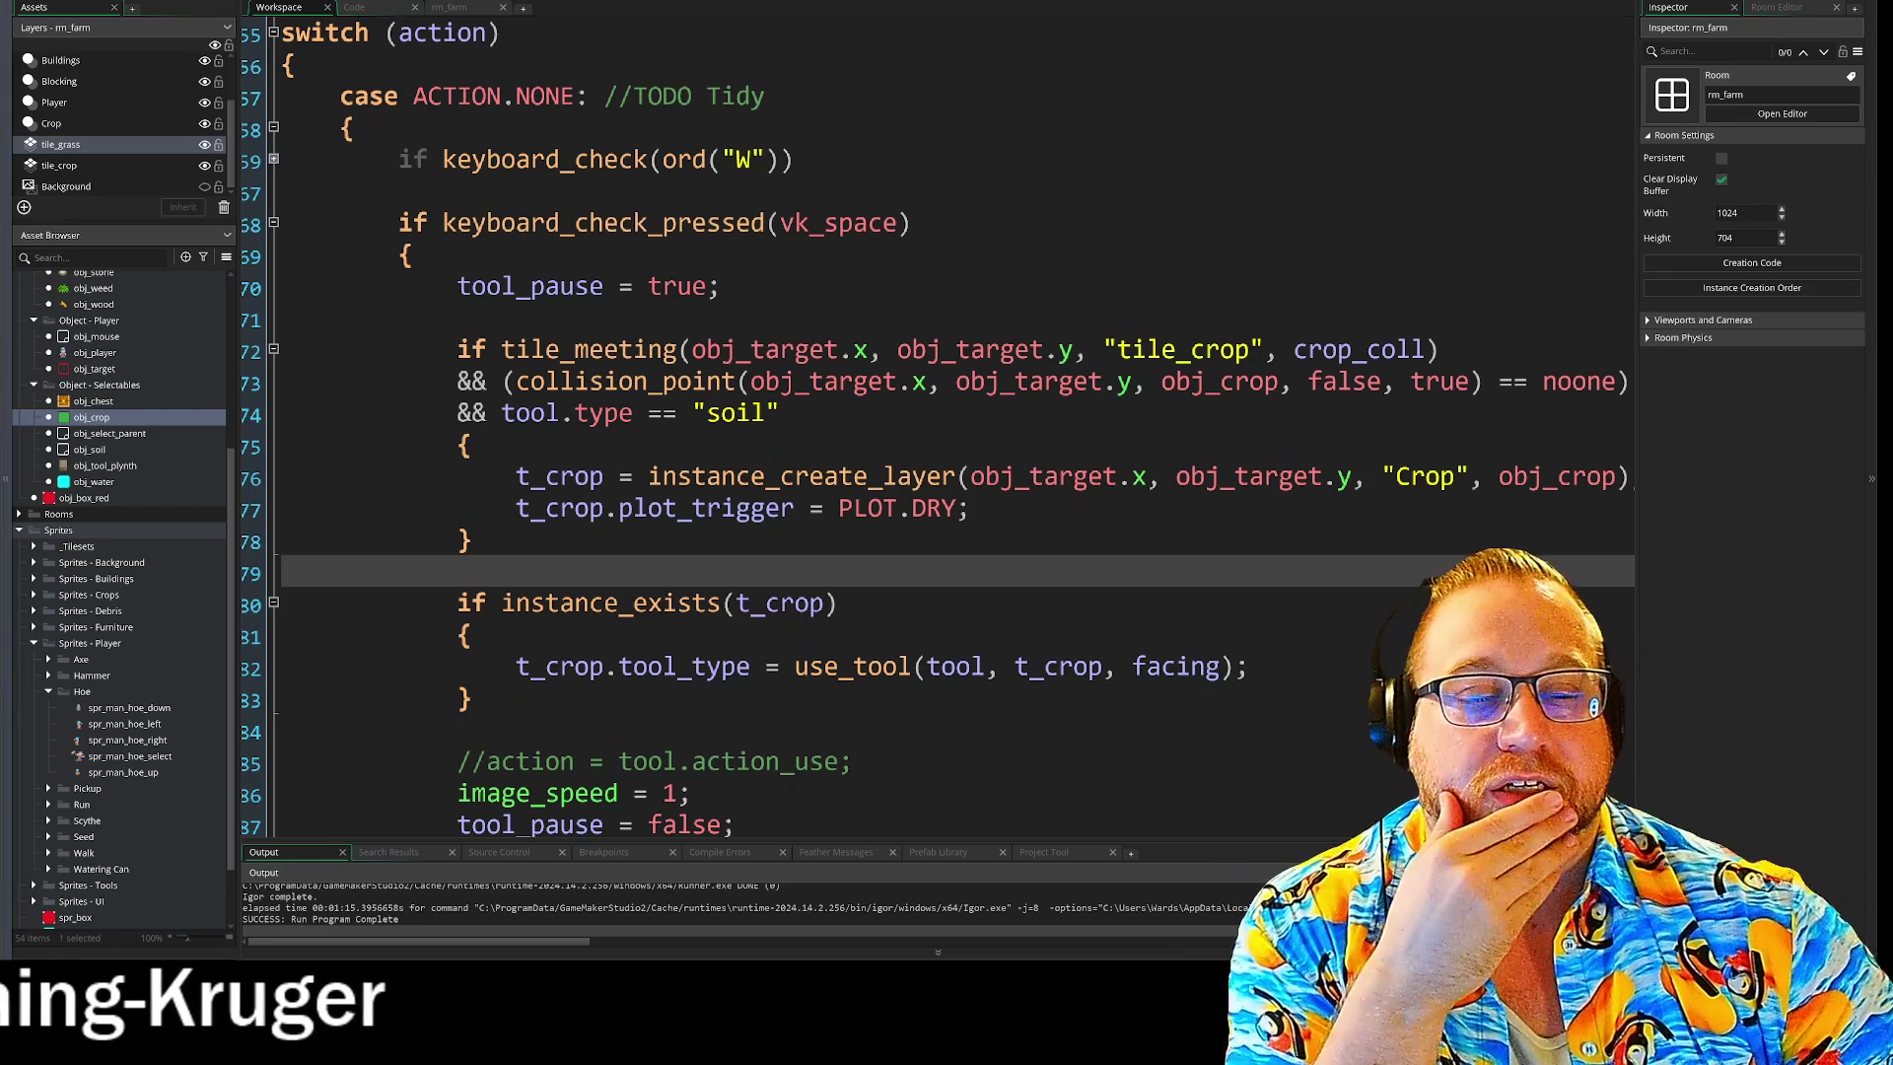
Shrink the Output and asset panels to enlarge the editor around the use_tool and instance_exists code.
click(325, 666)
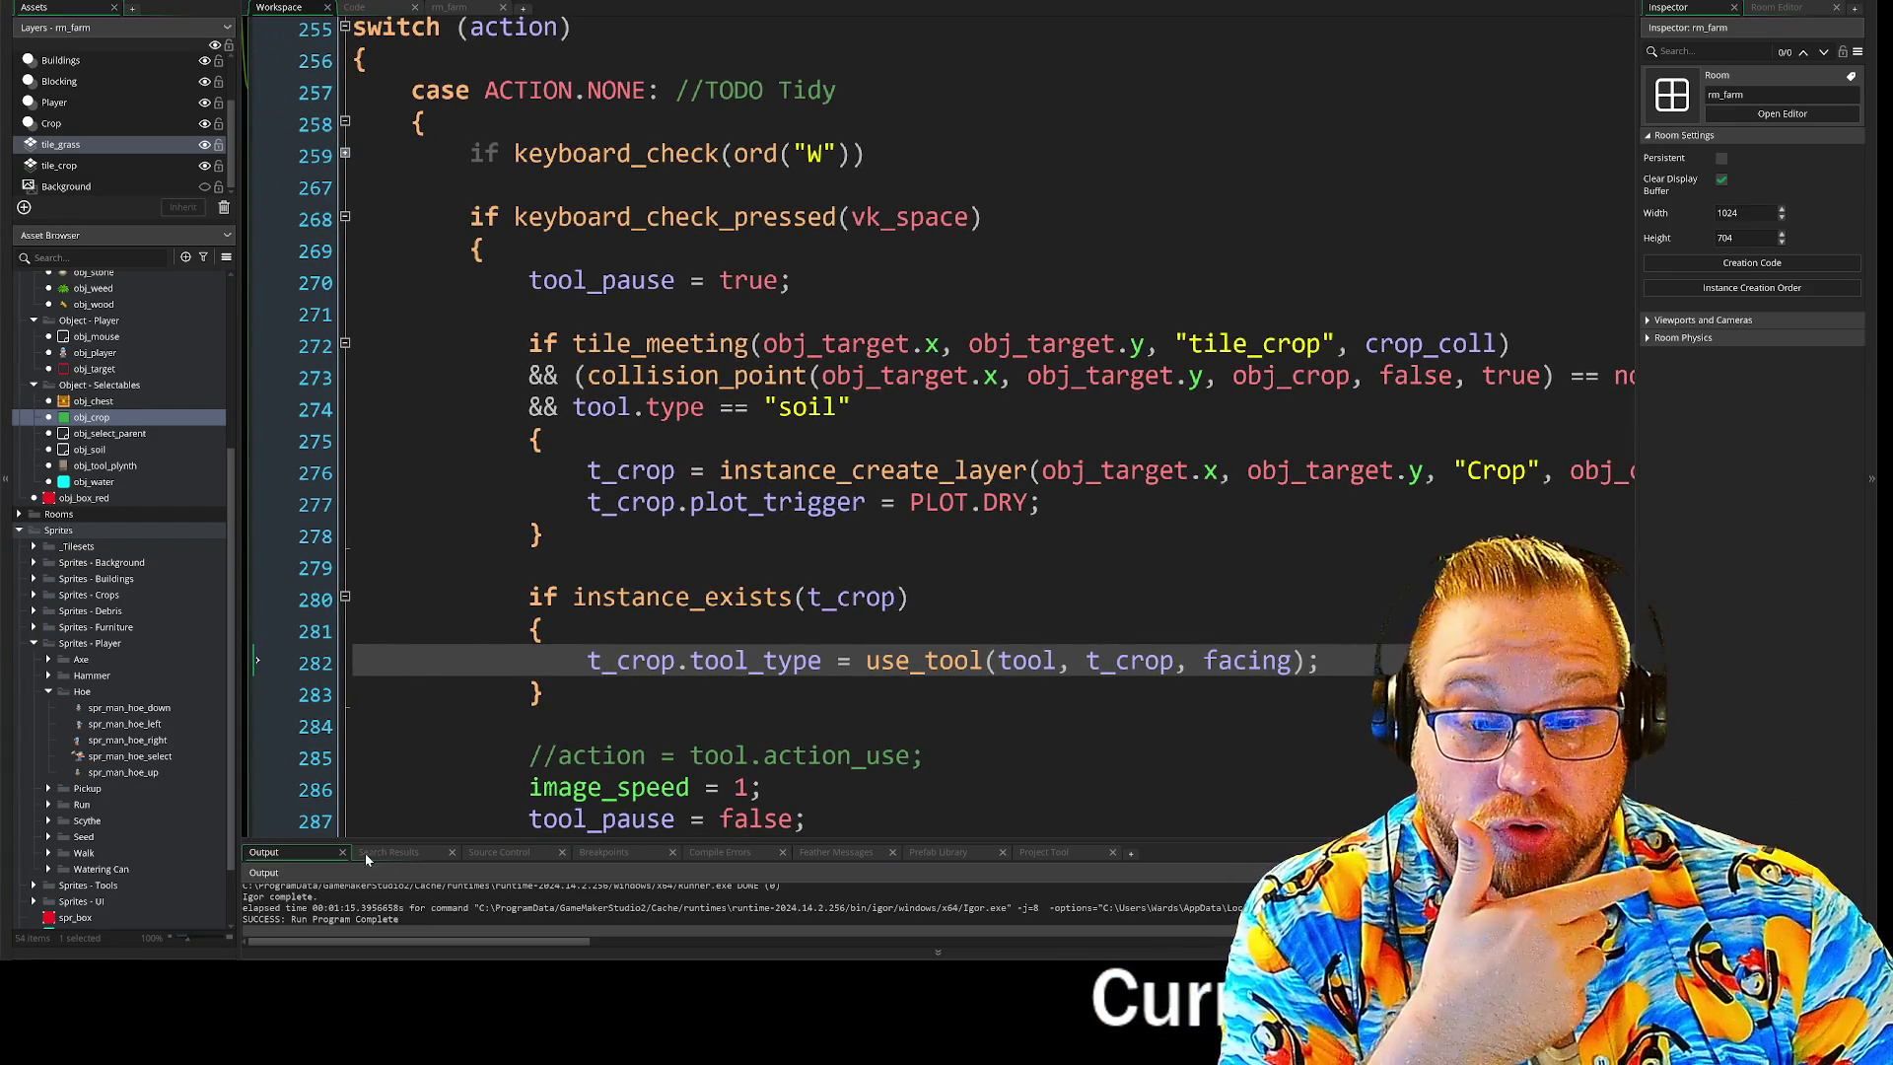
drag(412, 845, 422, 848)
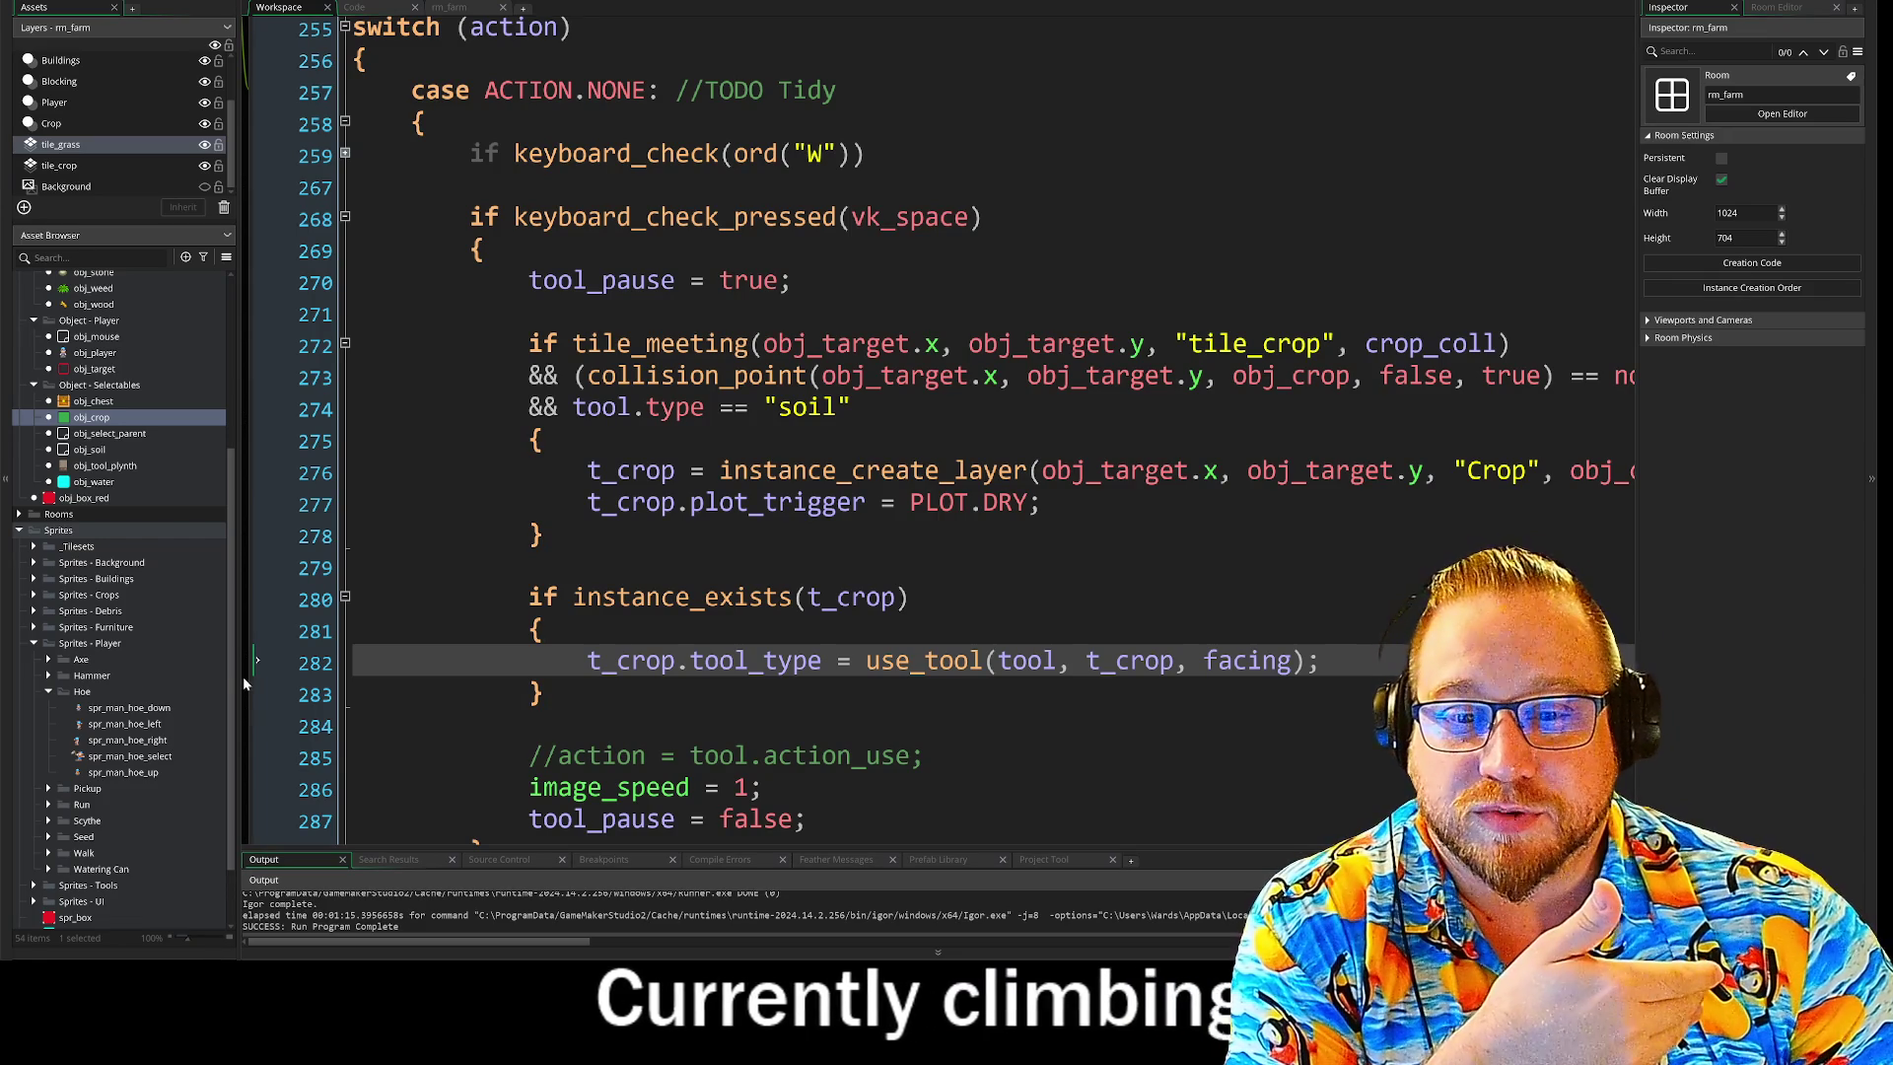
drag(242, 678, 221, 678)
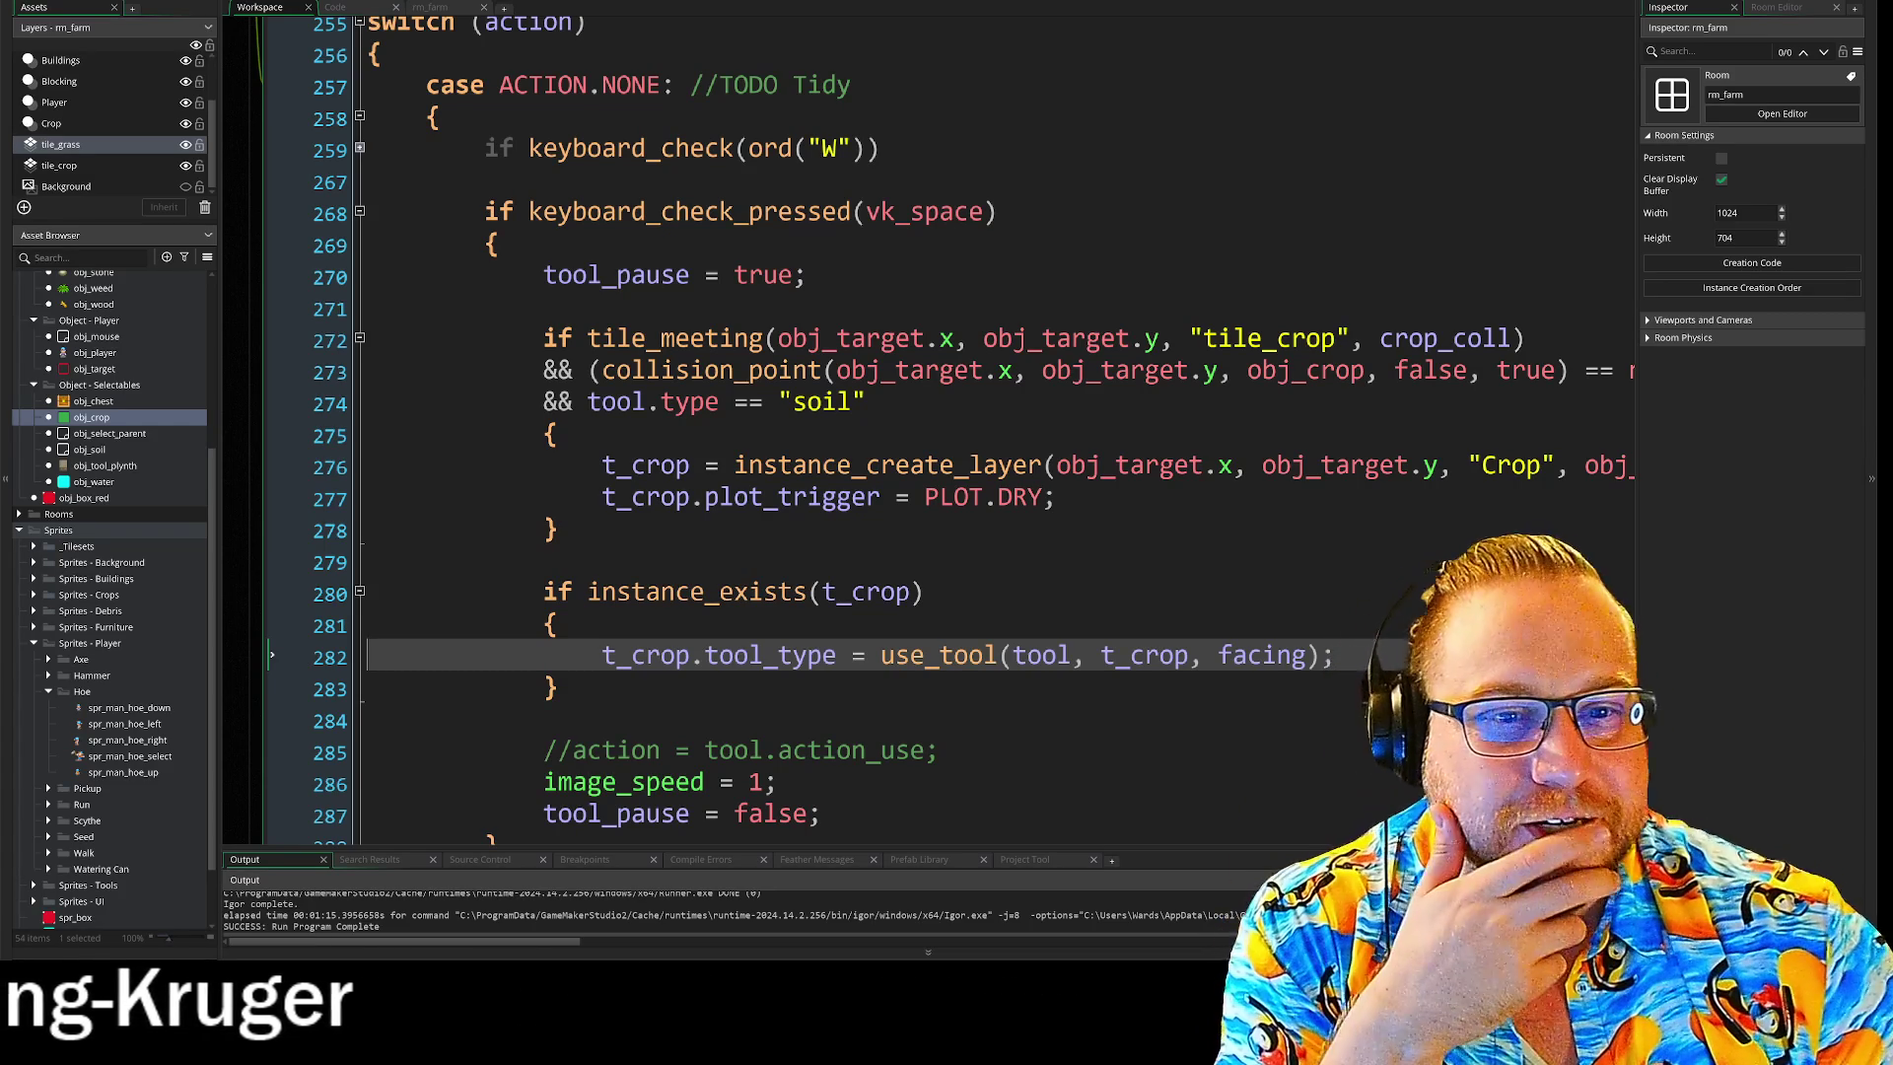
key(Up)
key(Up)
scroll(926, 430, right, 2)
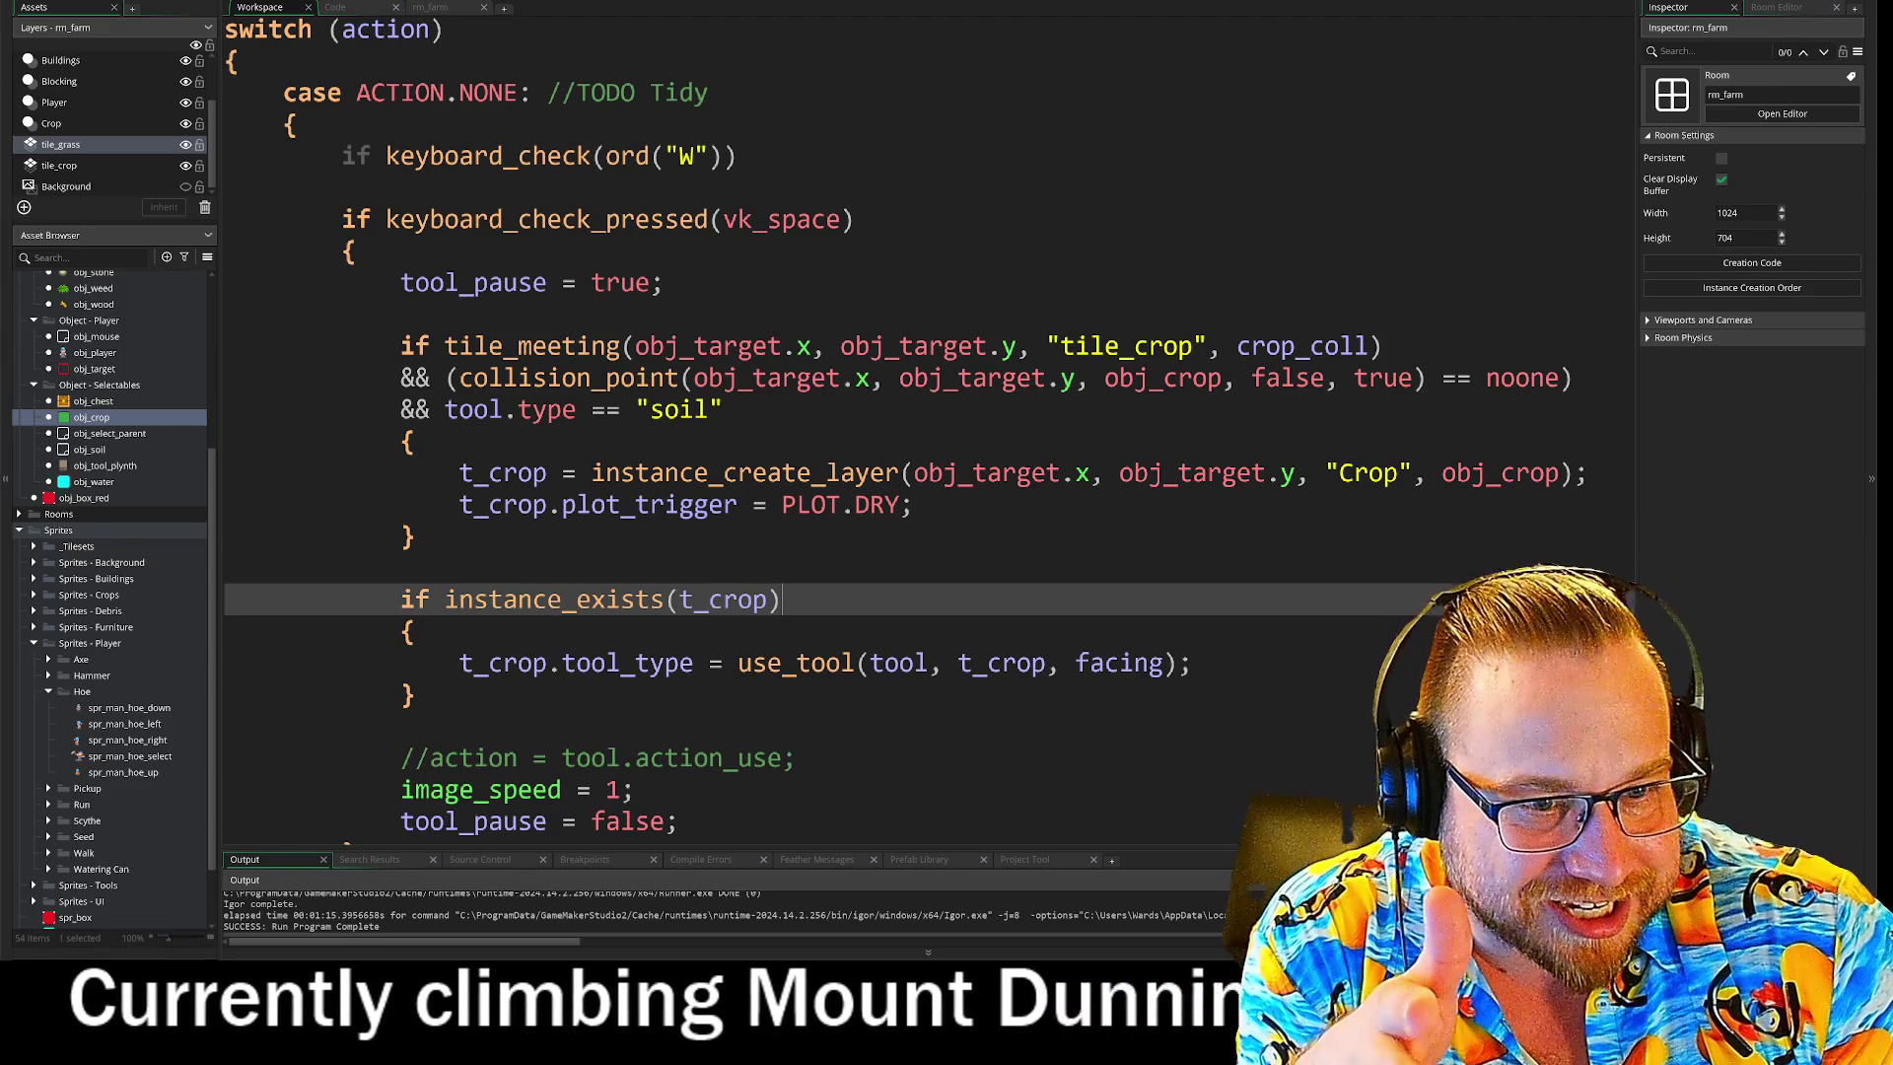
click(414, 536)
click(400, 568)
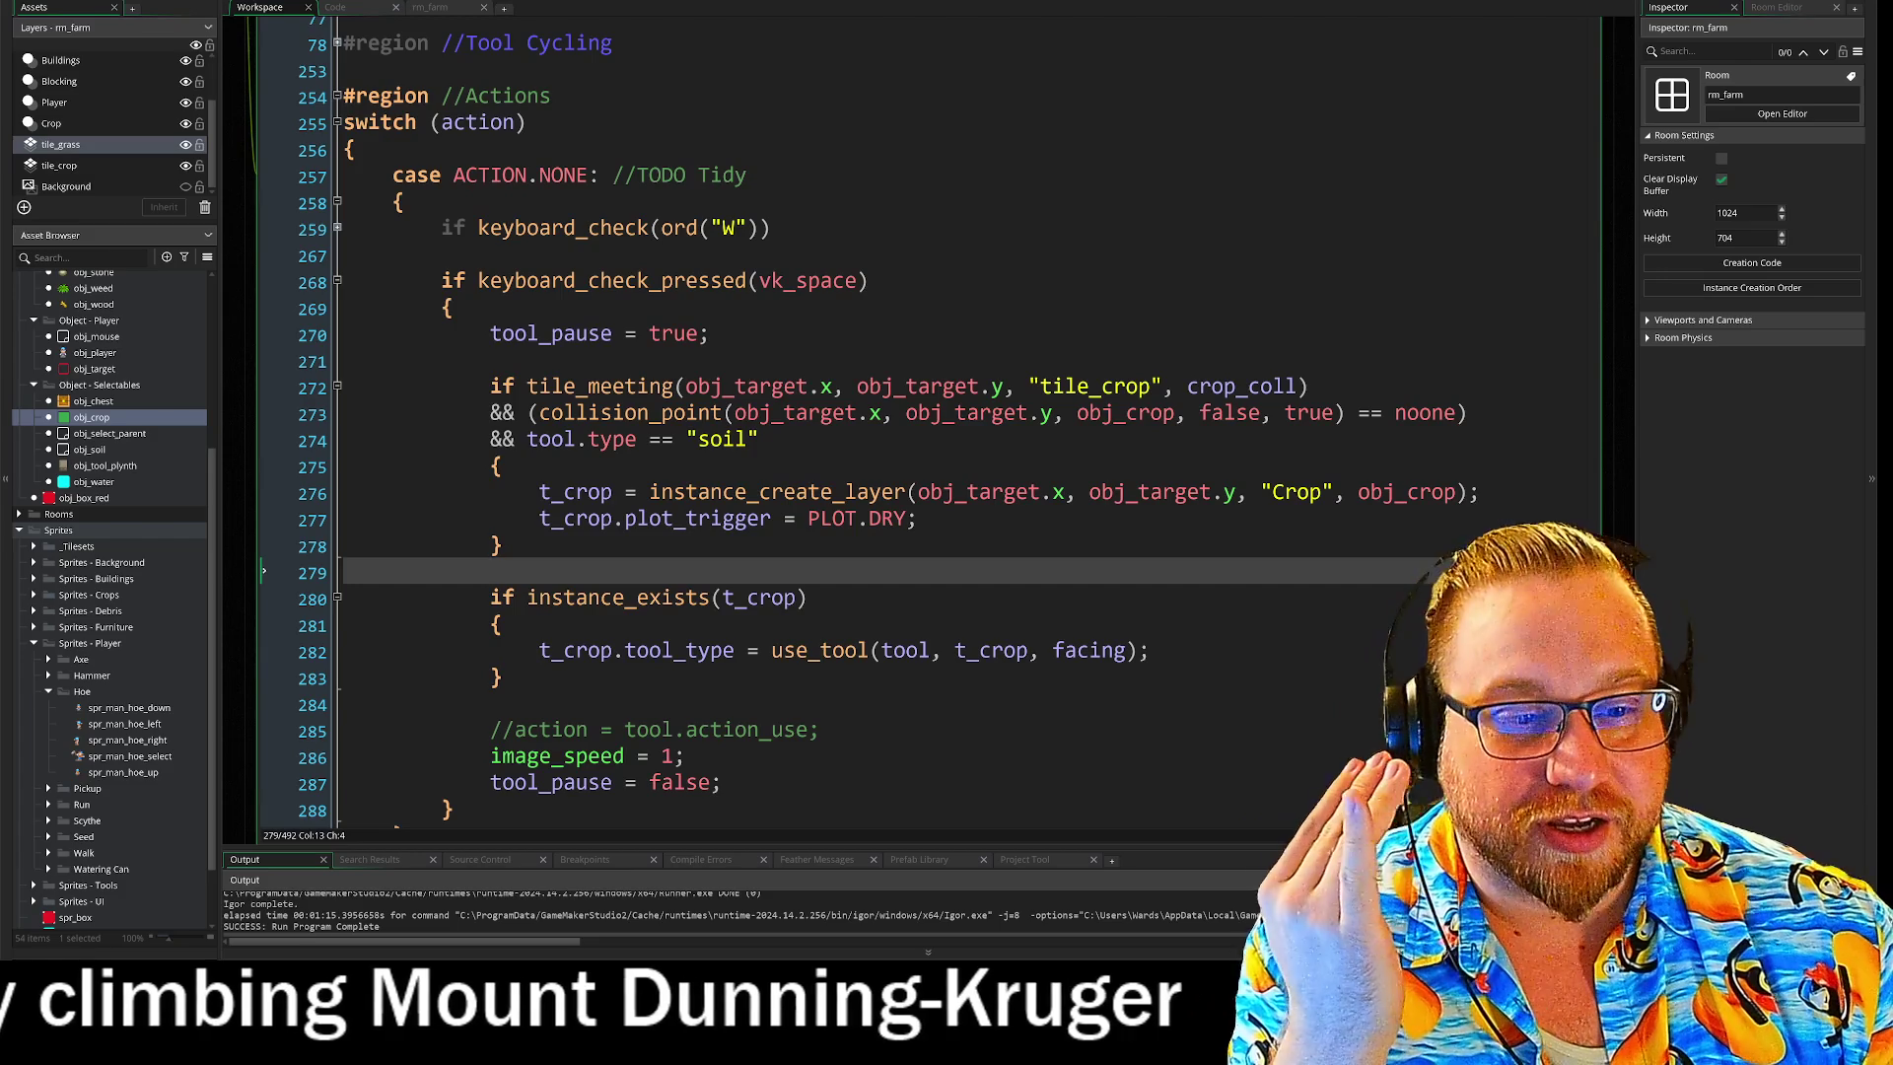
key(Down)
key(Down)
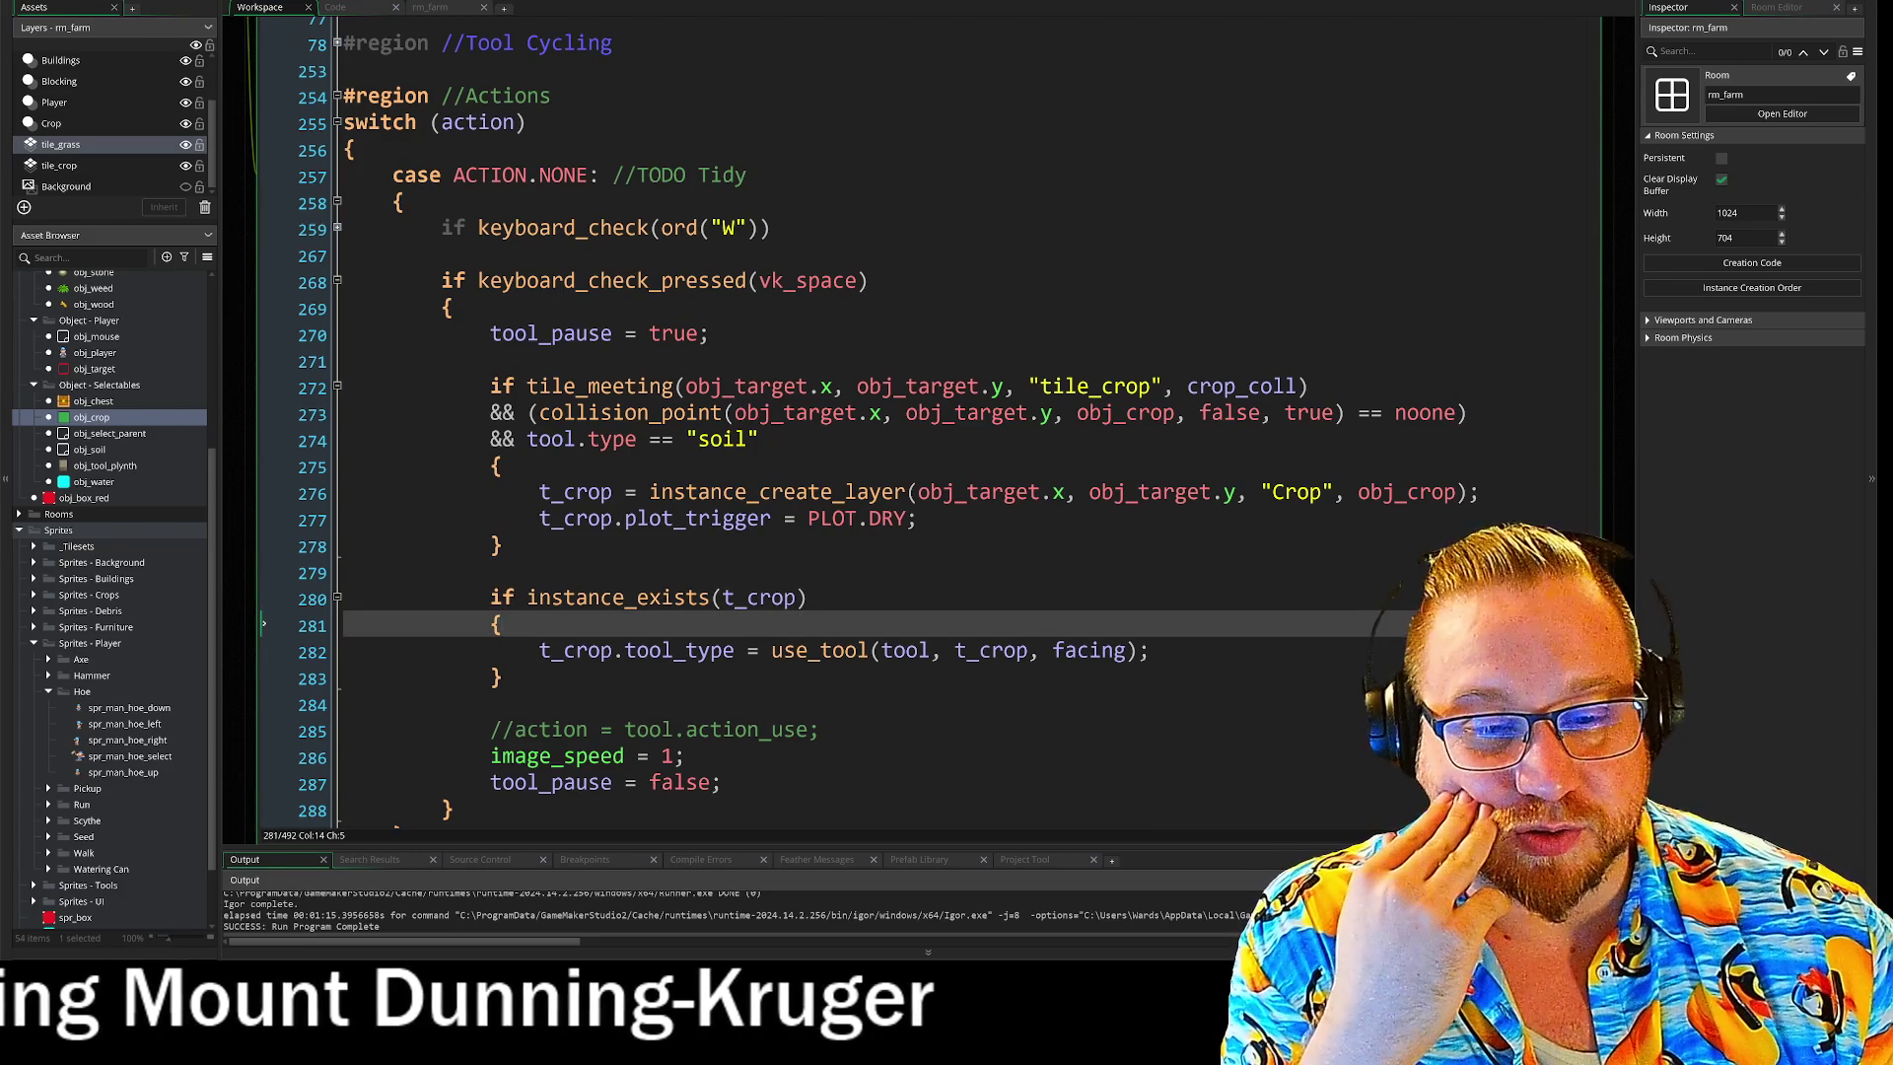
key(Down)
key(Right)
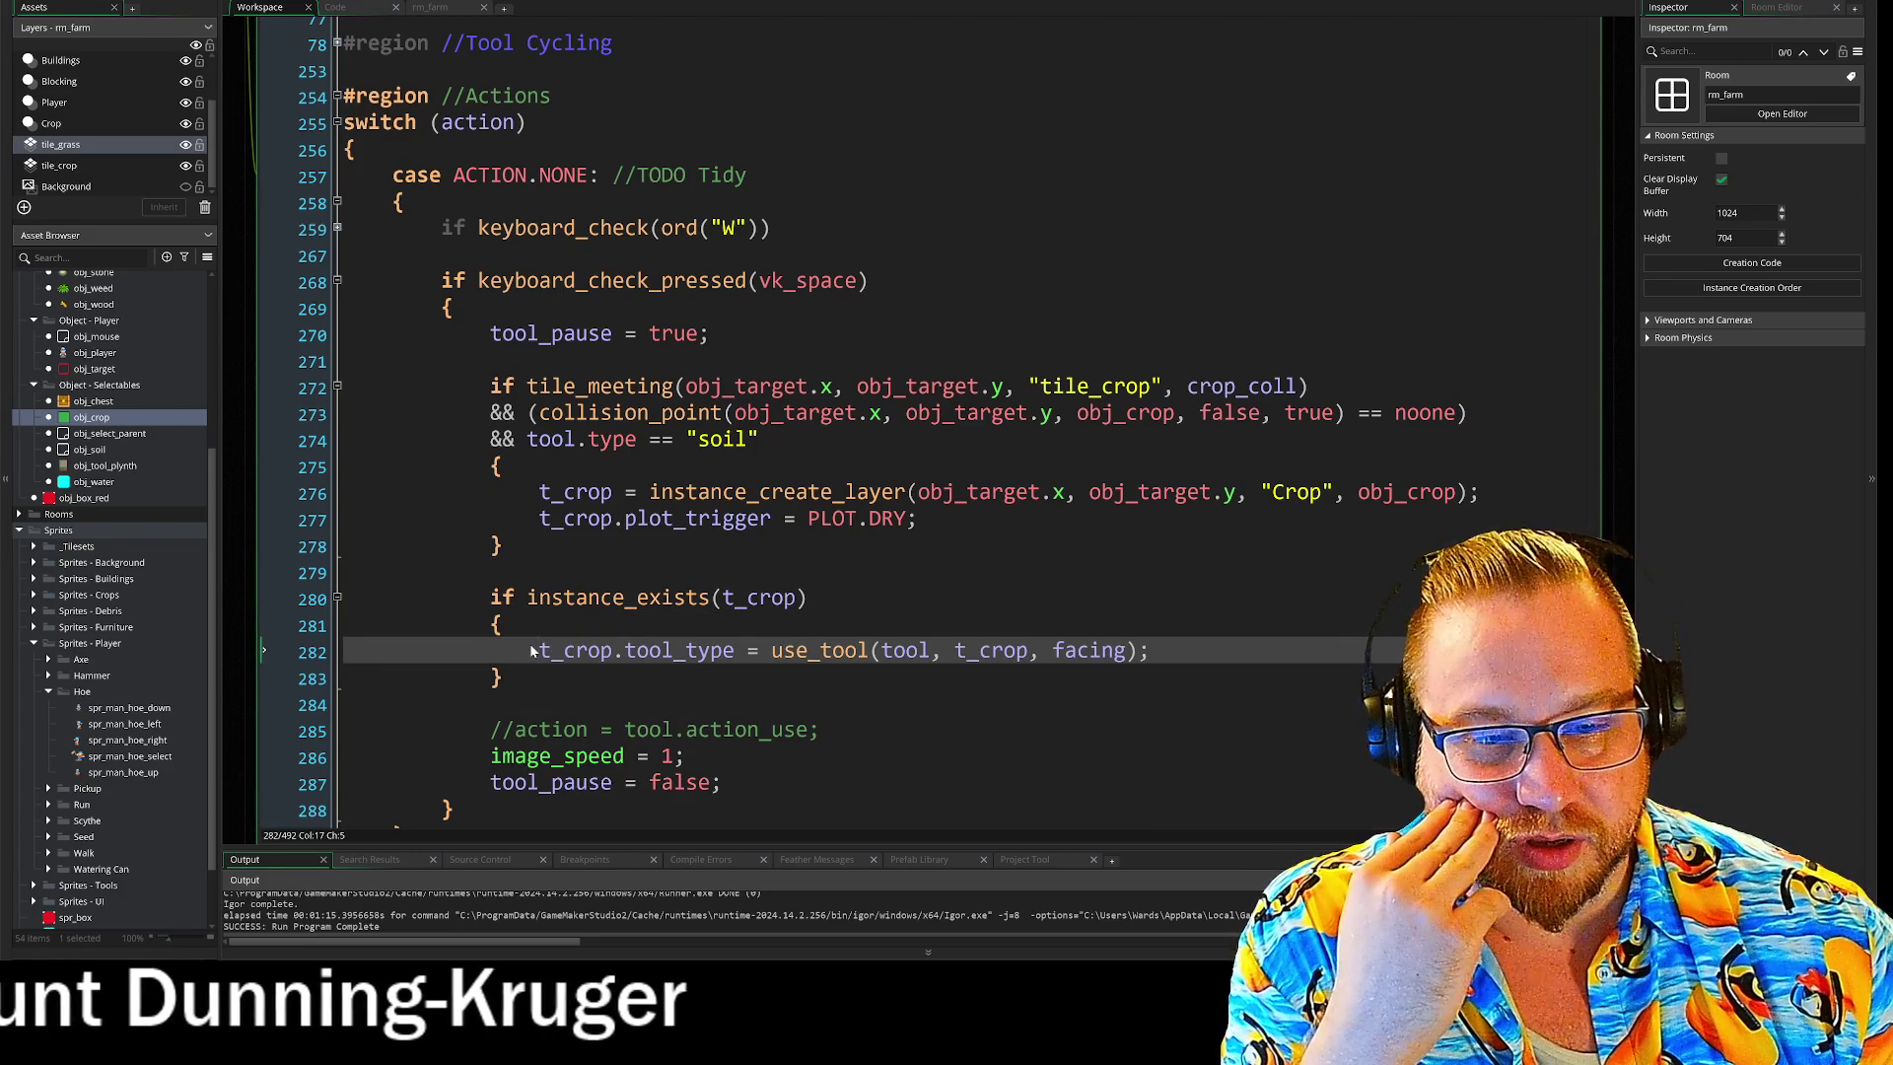
drag(485, 653, 407, 655)
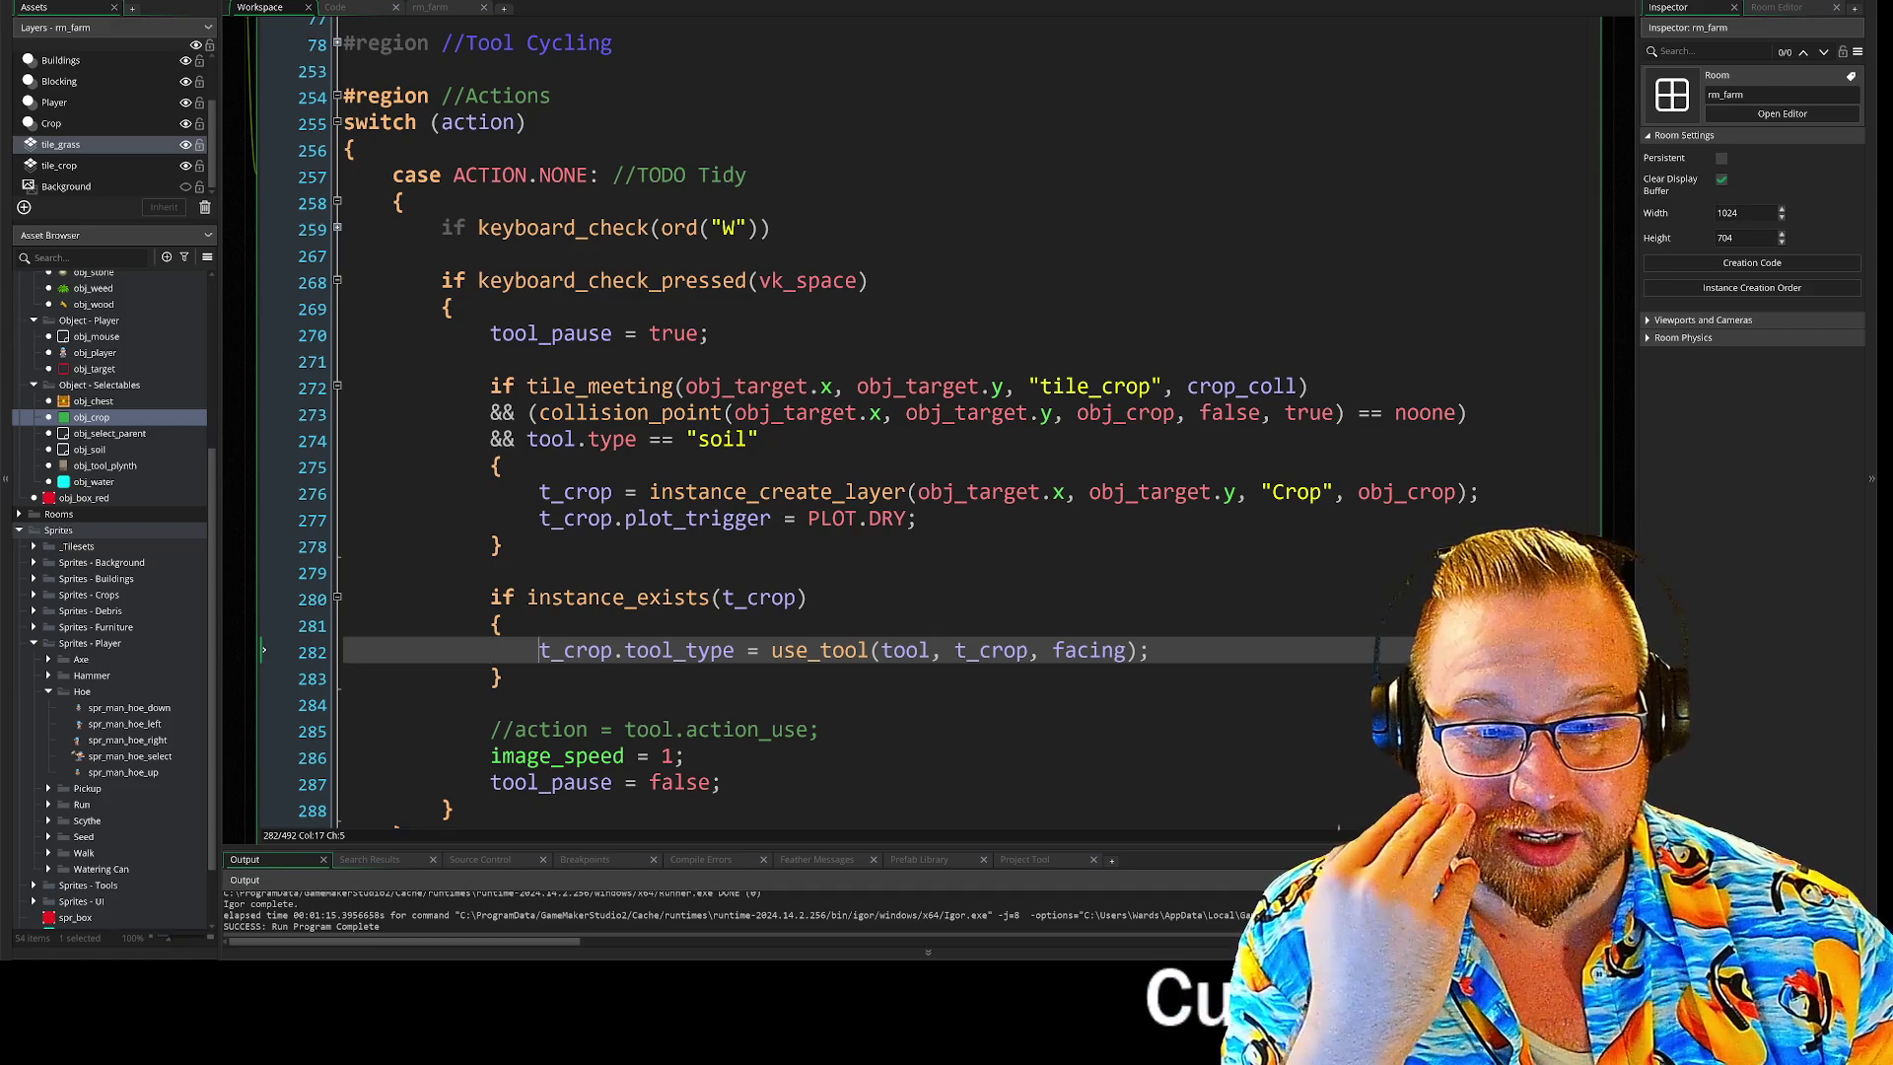
key(Down)
key(Down)
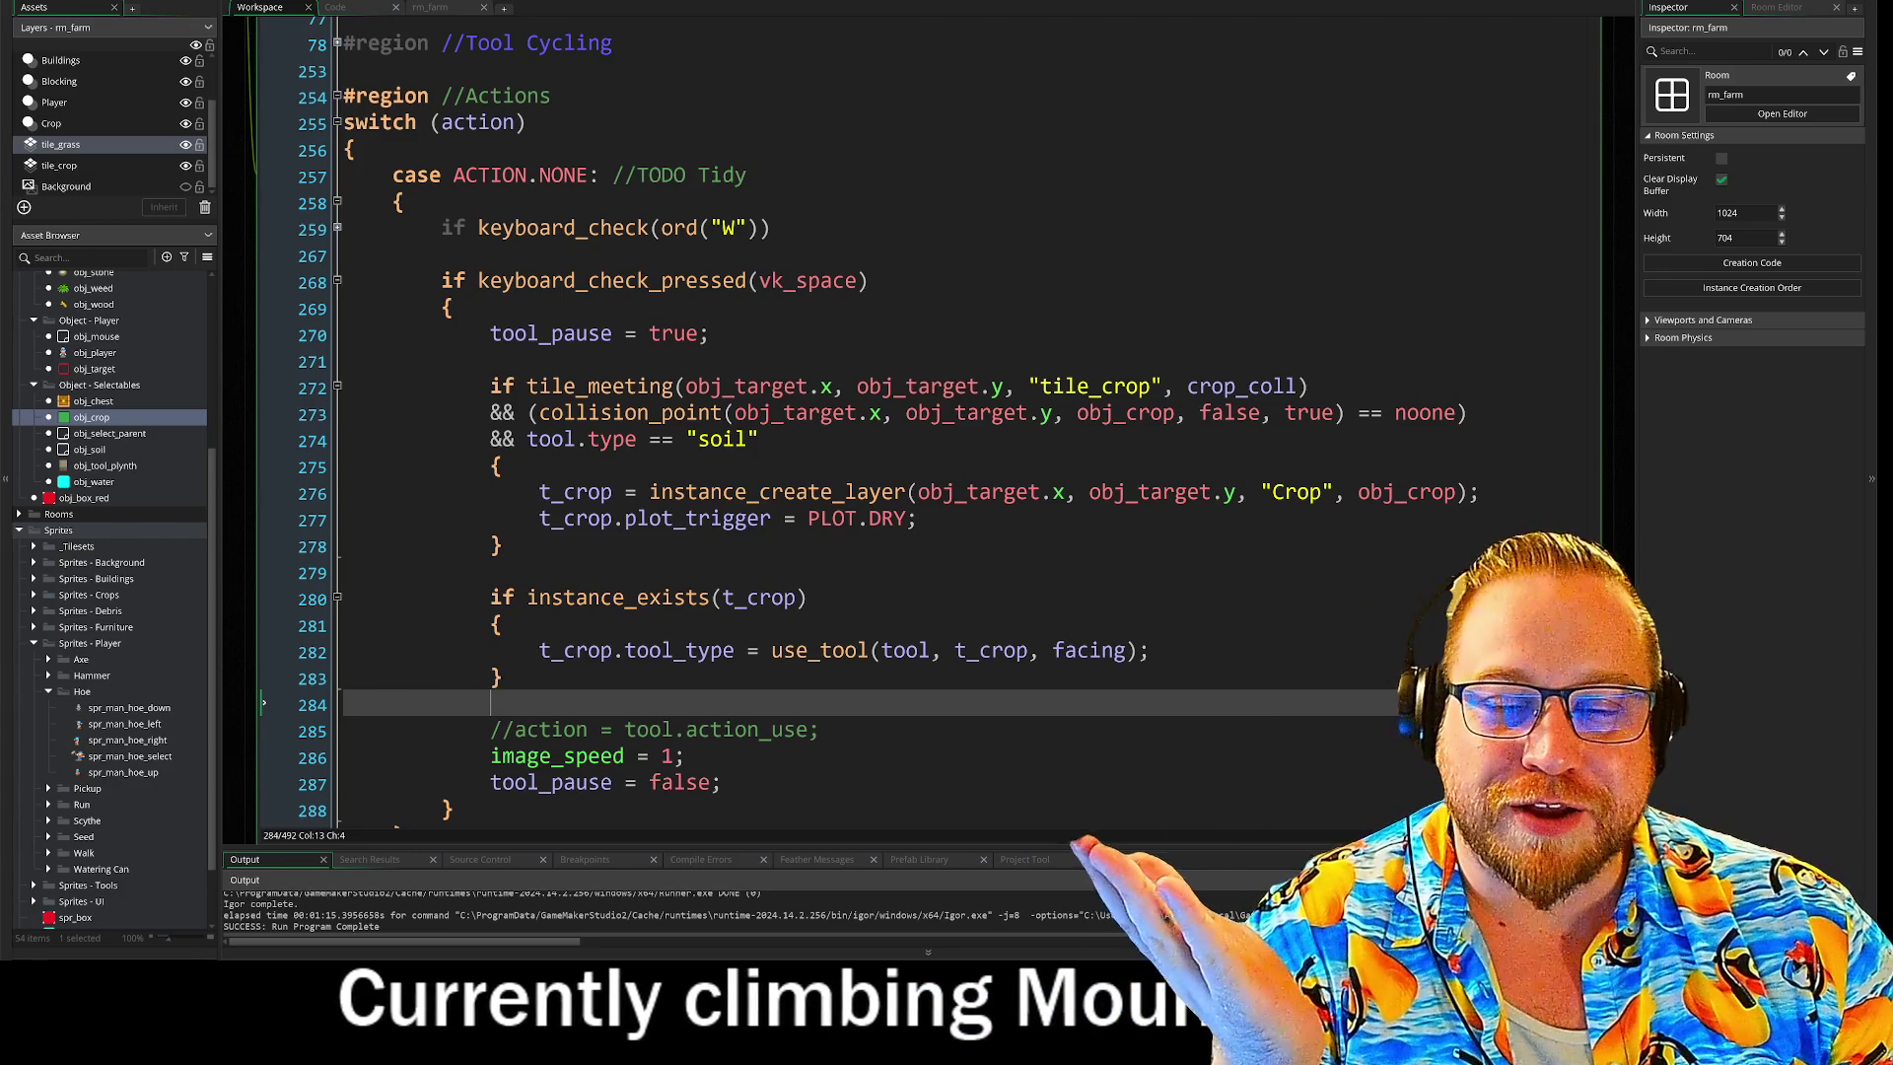
click(684, 756)
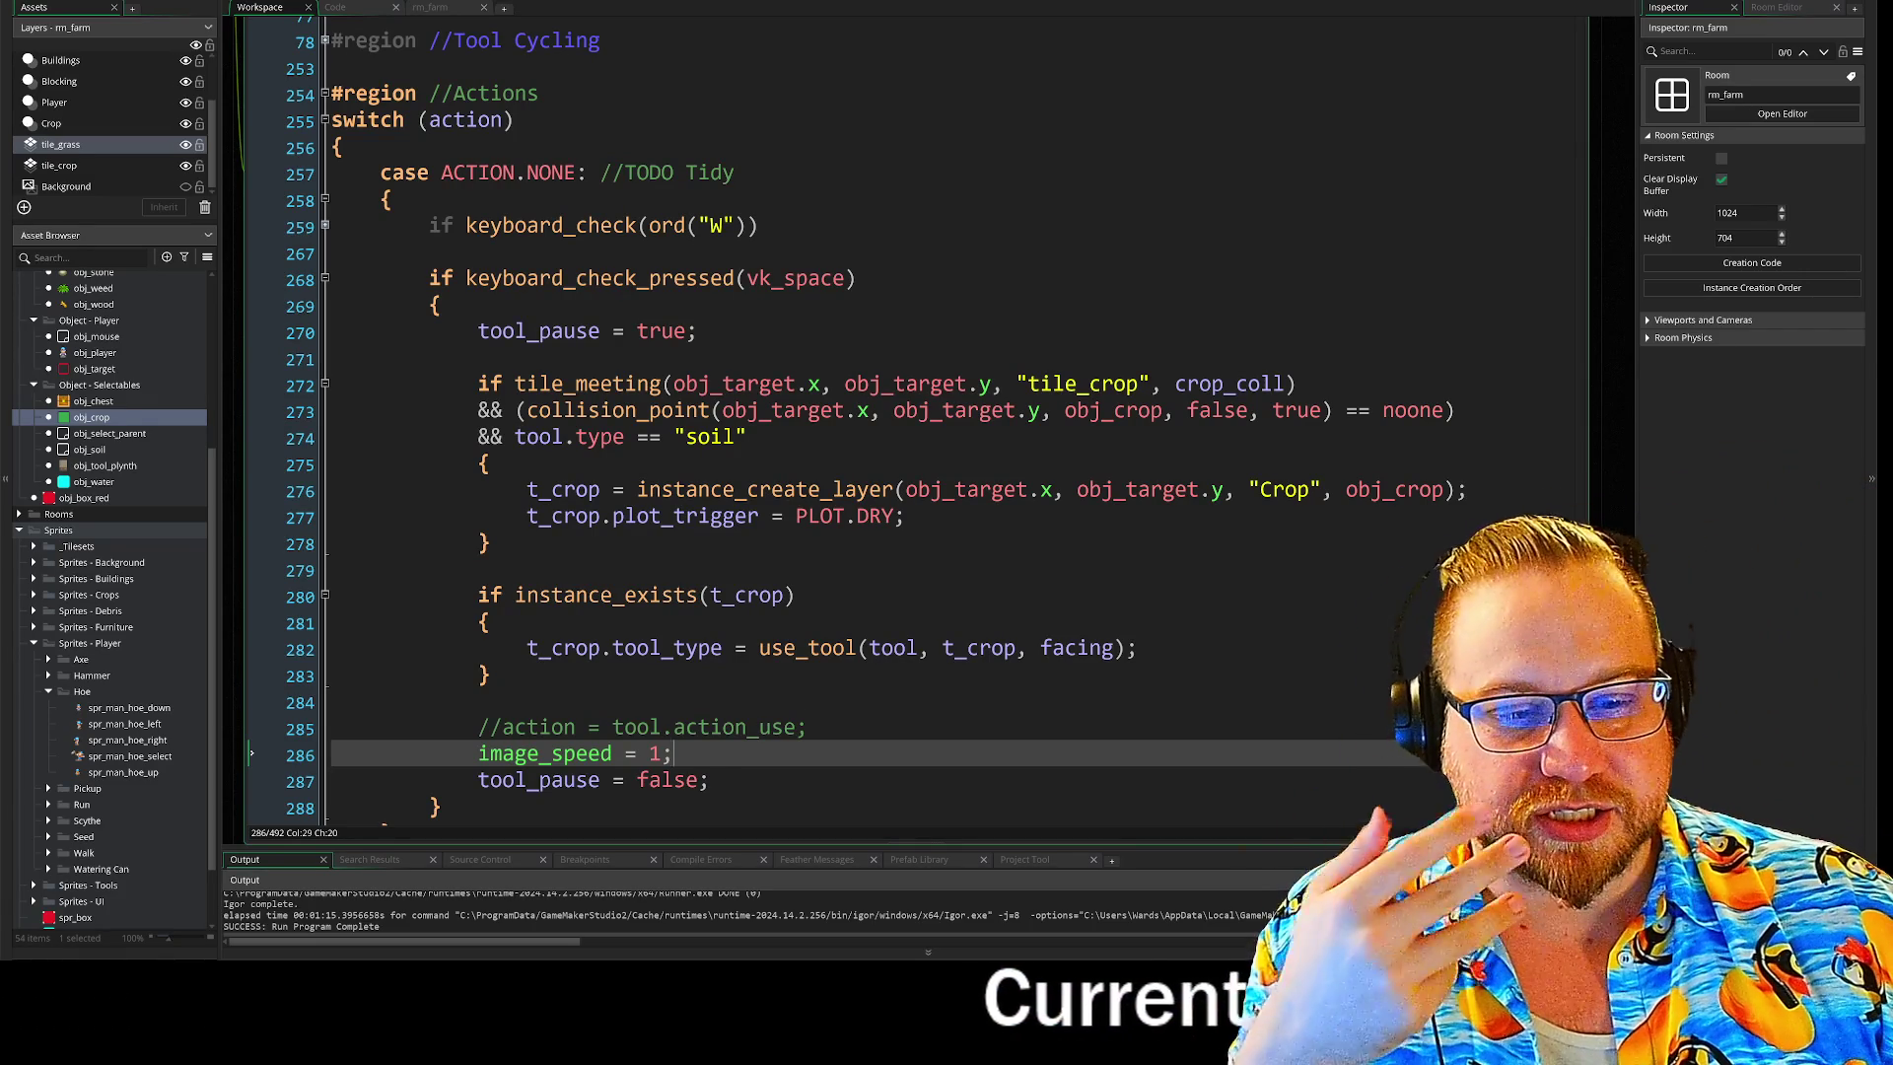
Move to blank line 279 above the commented action line in the Actions switch.
key(Up)
key(Up)
key(Down)
key(Down)
key(Up)
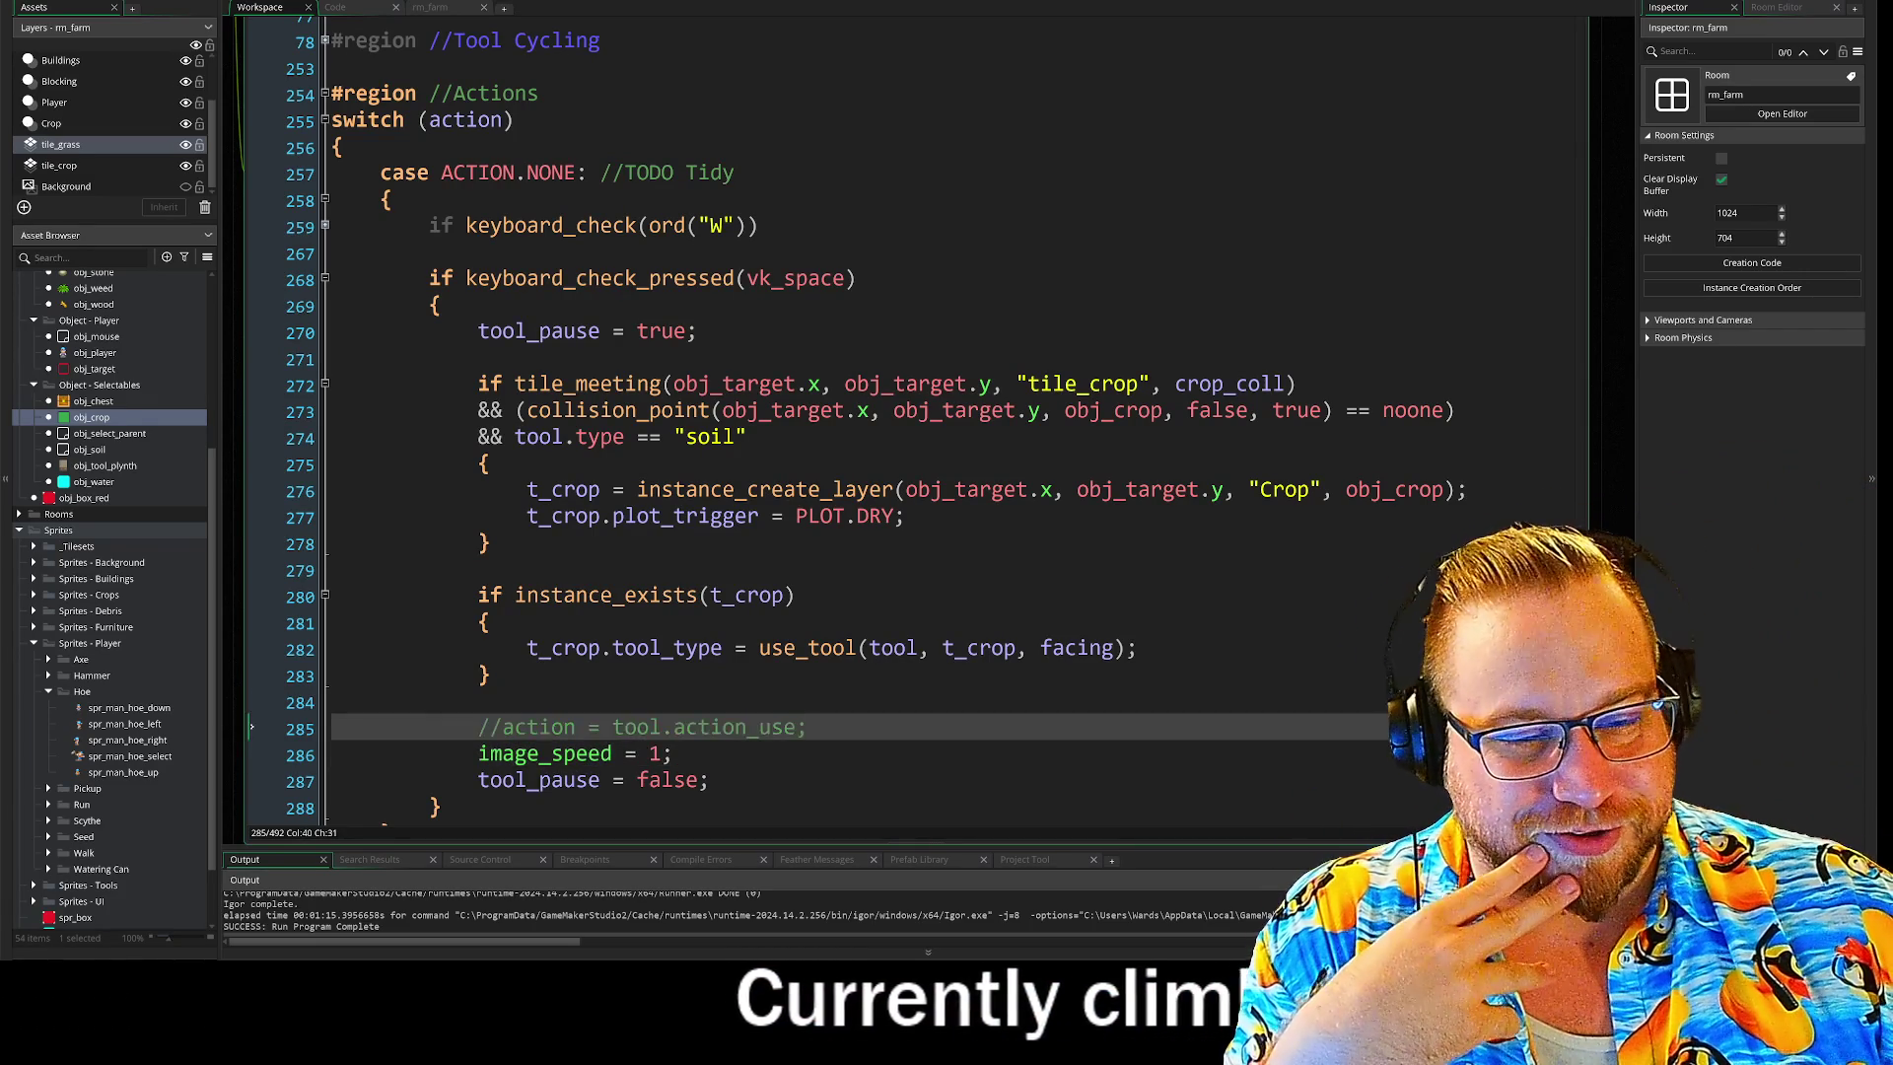
click(478, 702)
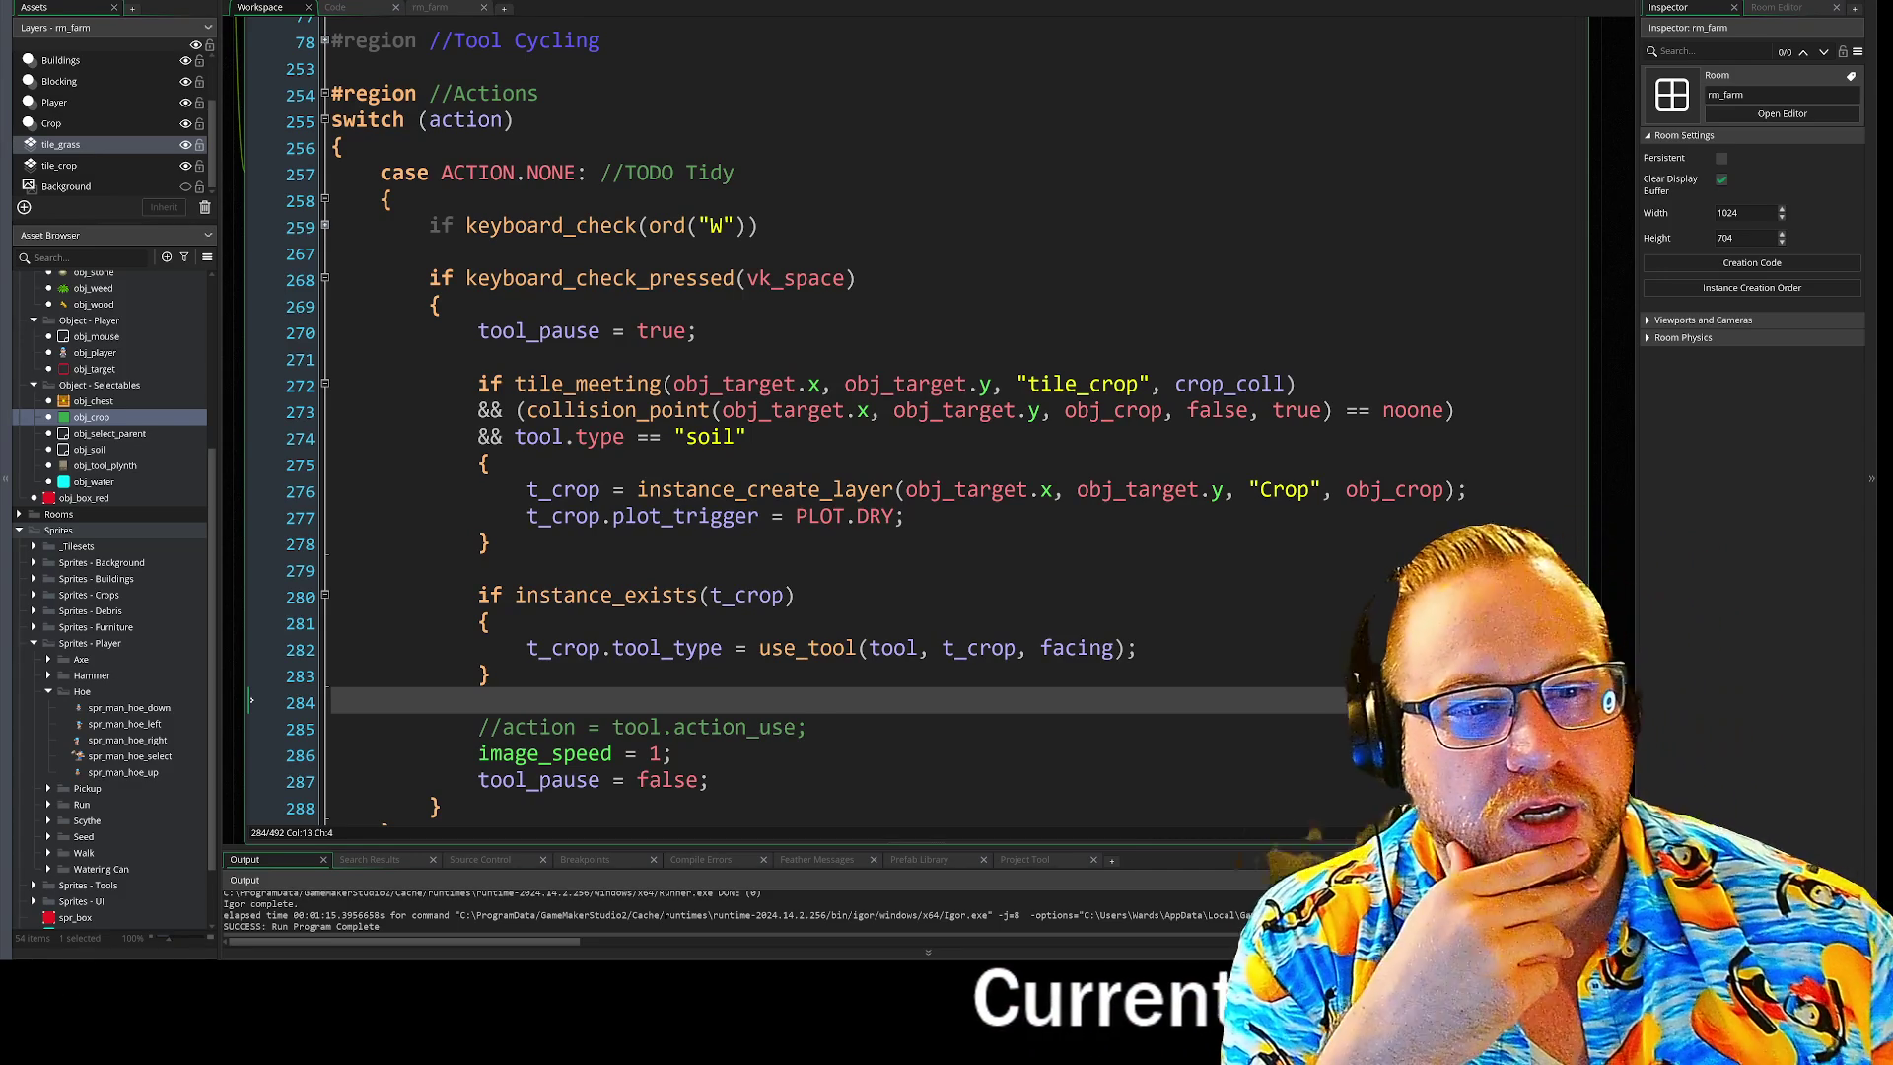
key(Up)
key(Up)
key(Up)
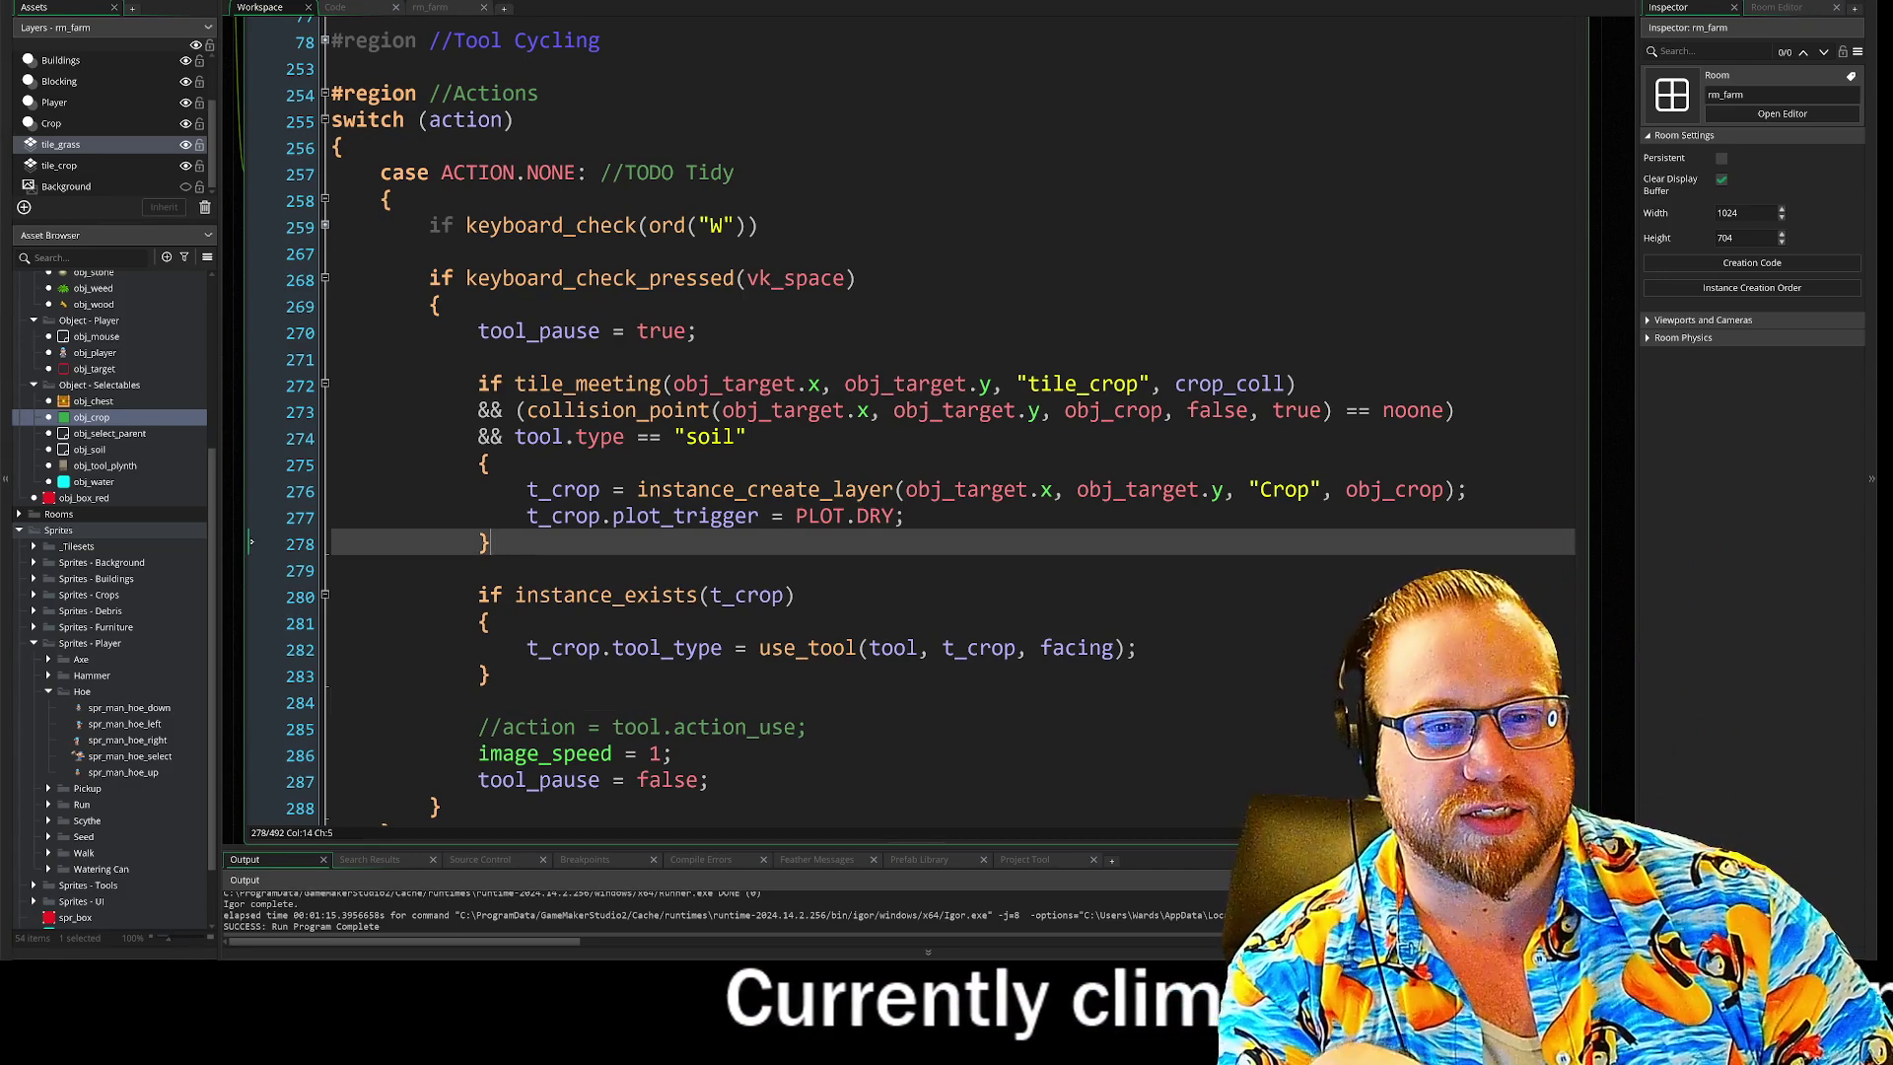
key(Down)
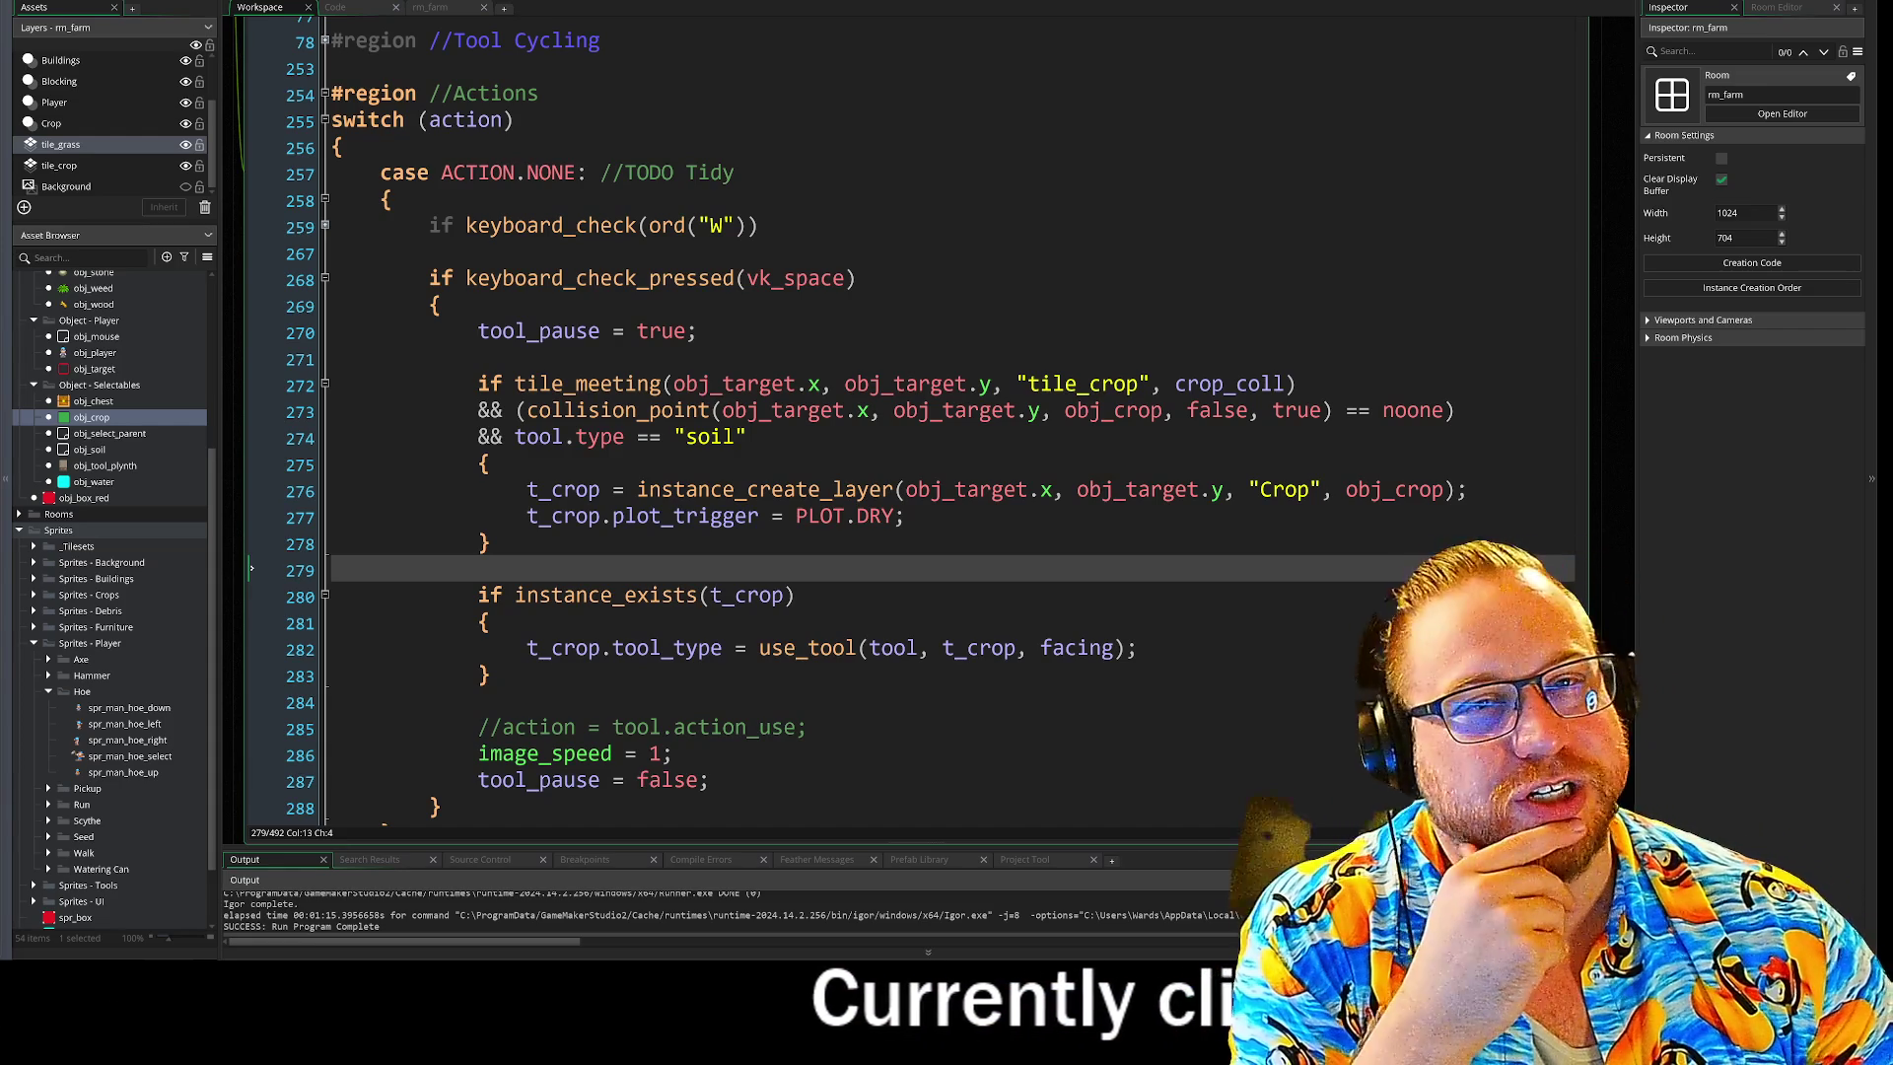
key(Down)
key(Up)
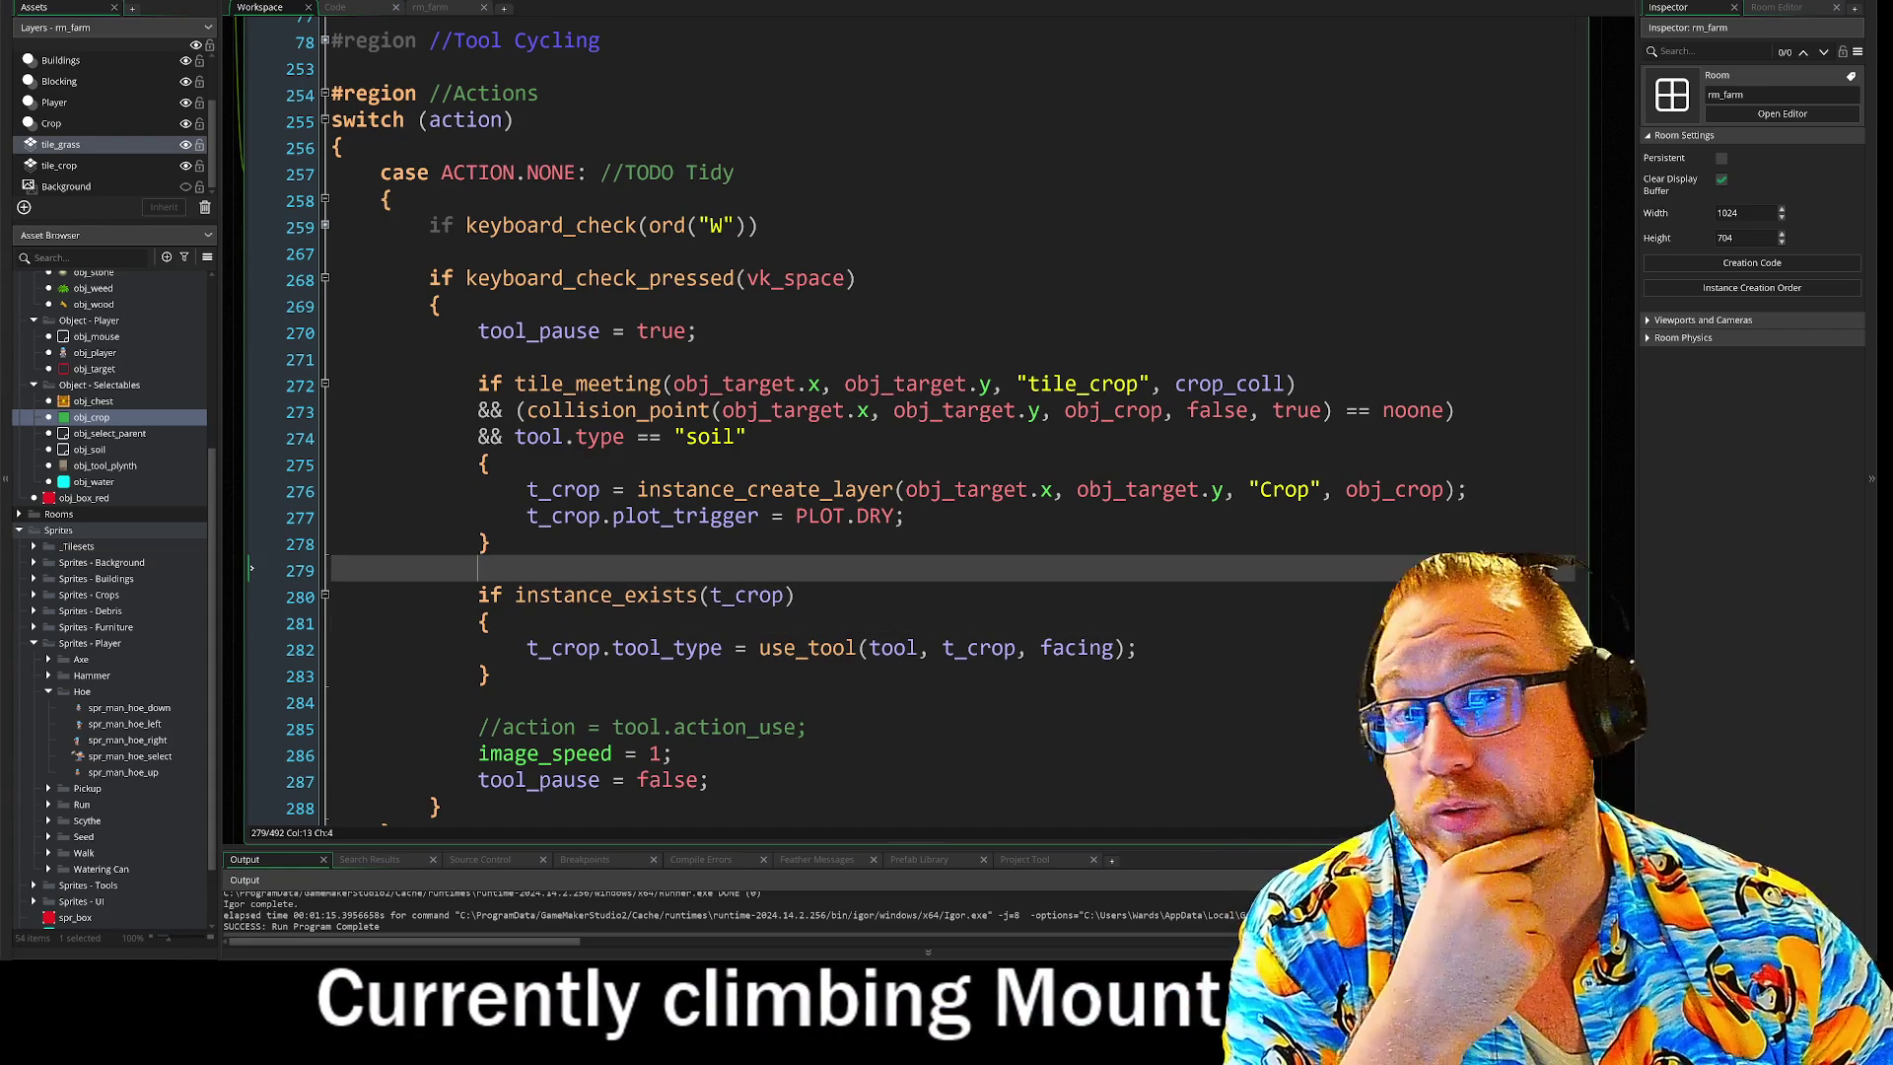
click(904, 515)
key(Down)
key(Down)
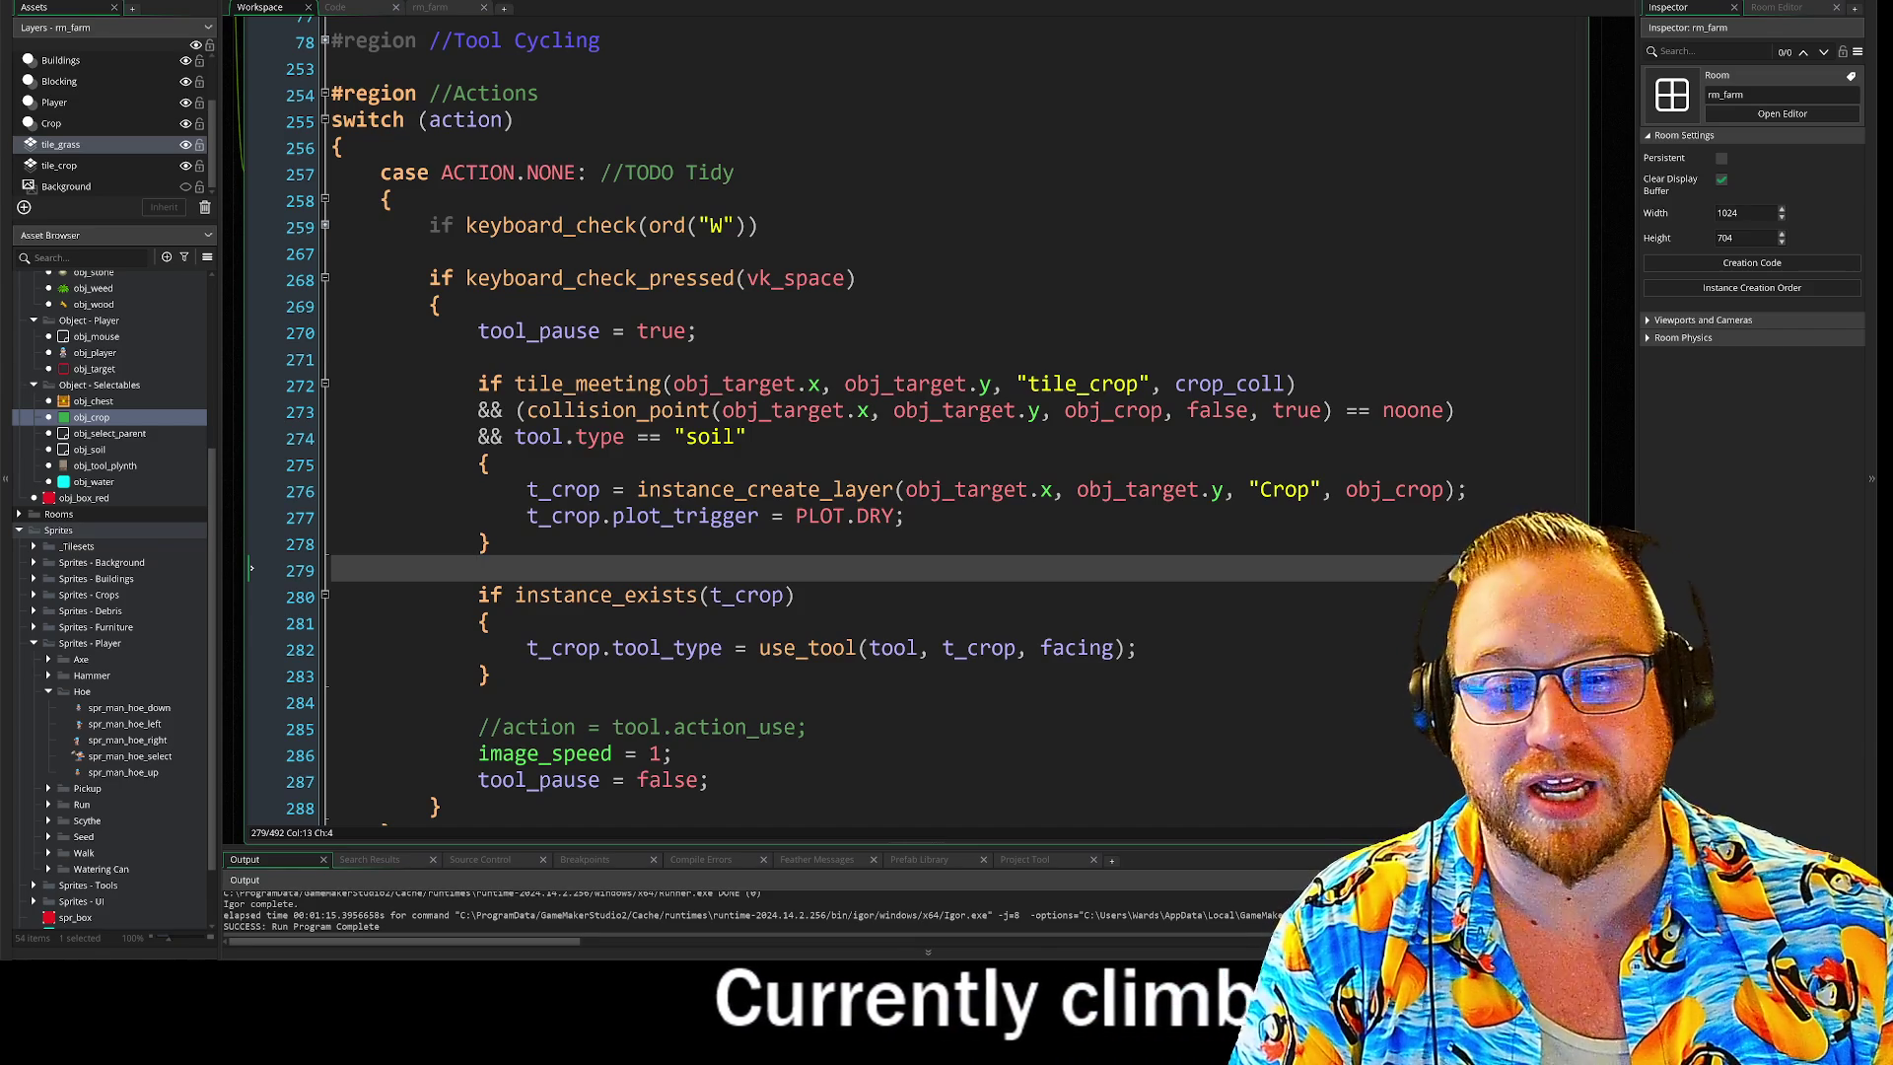
click(490, 543)
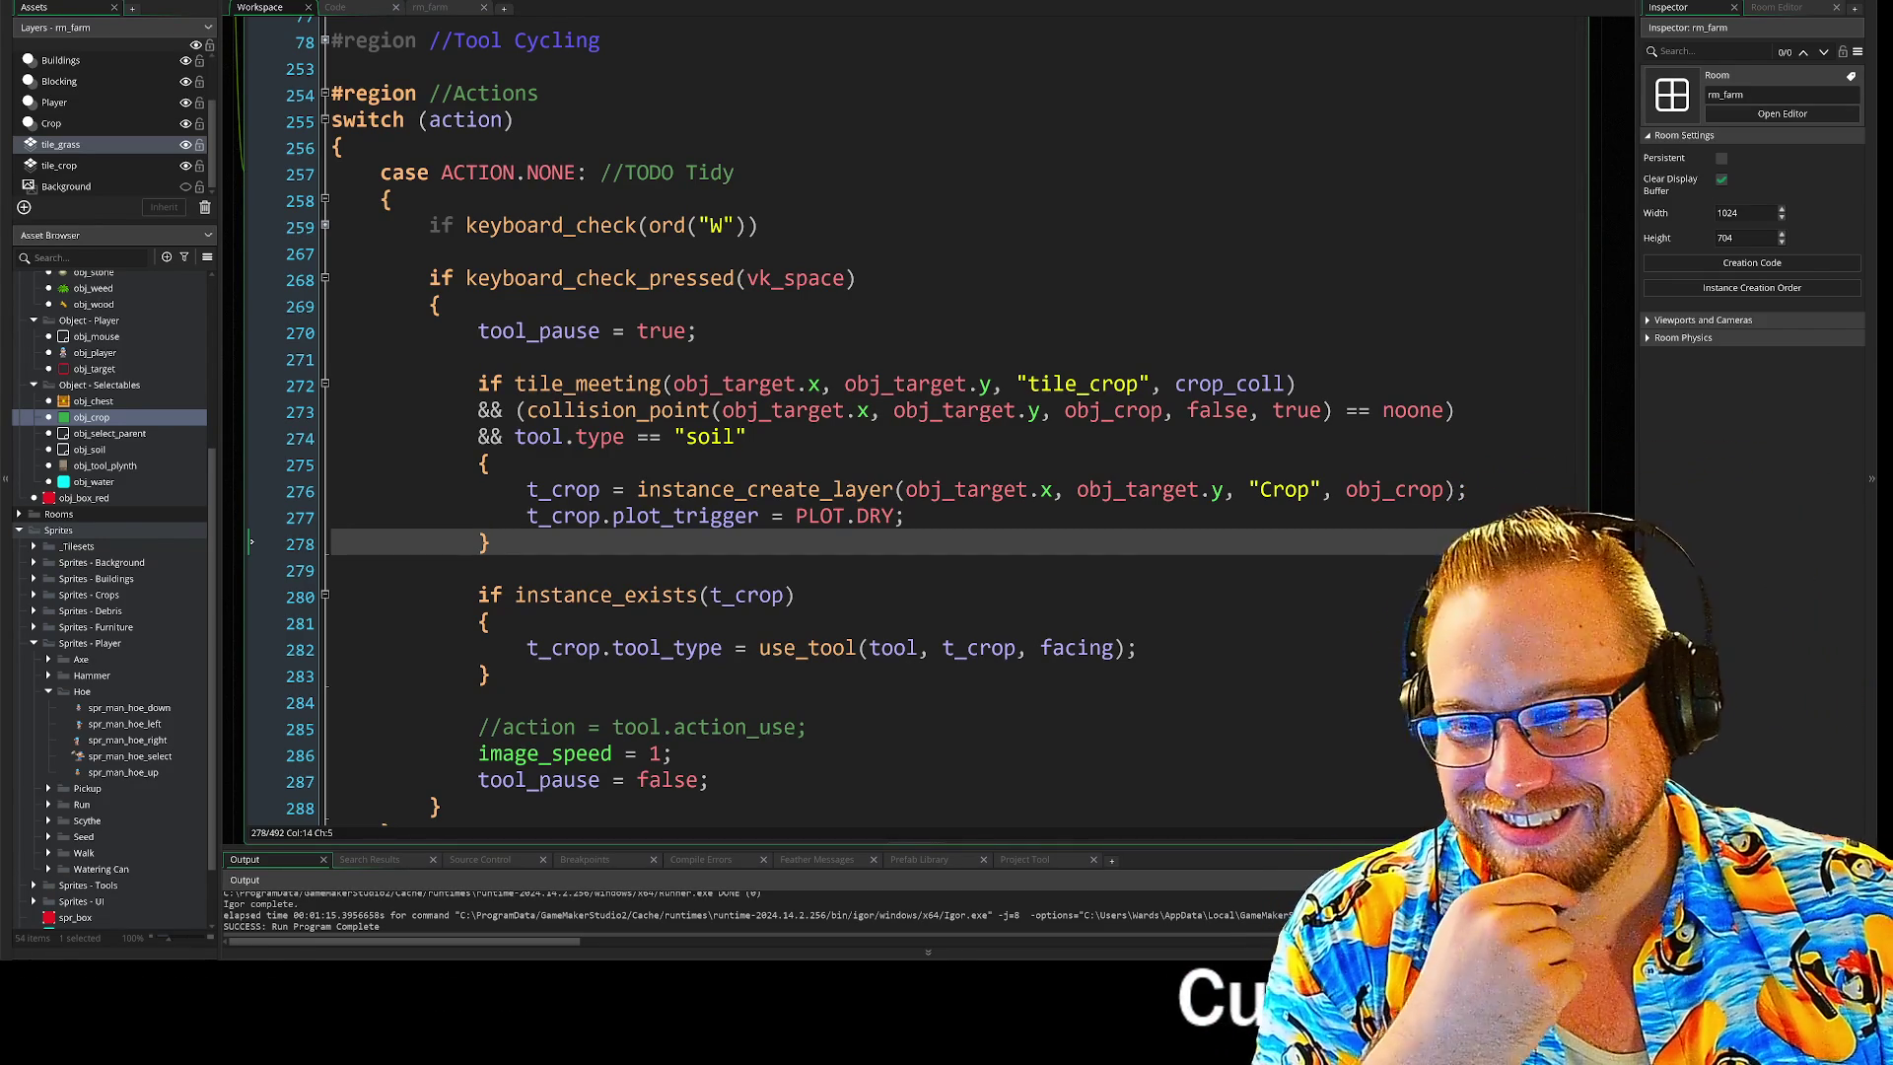
click(479, 571)
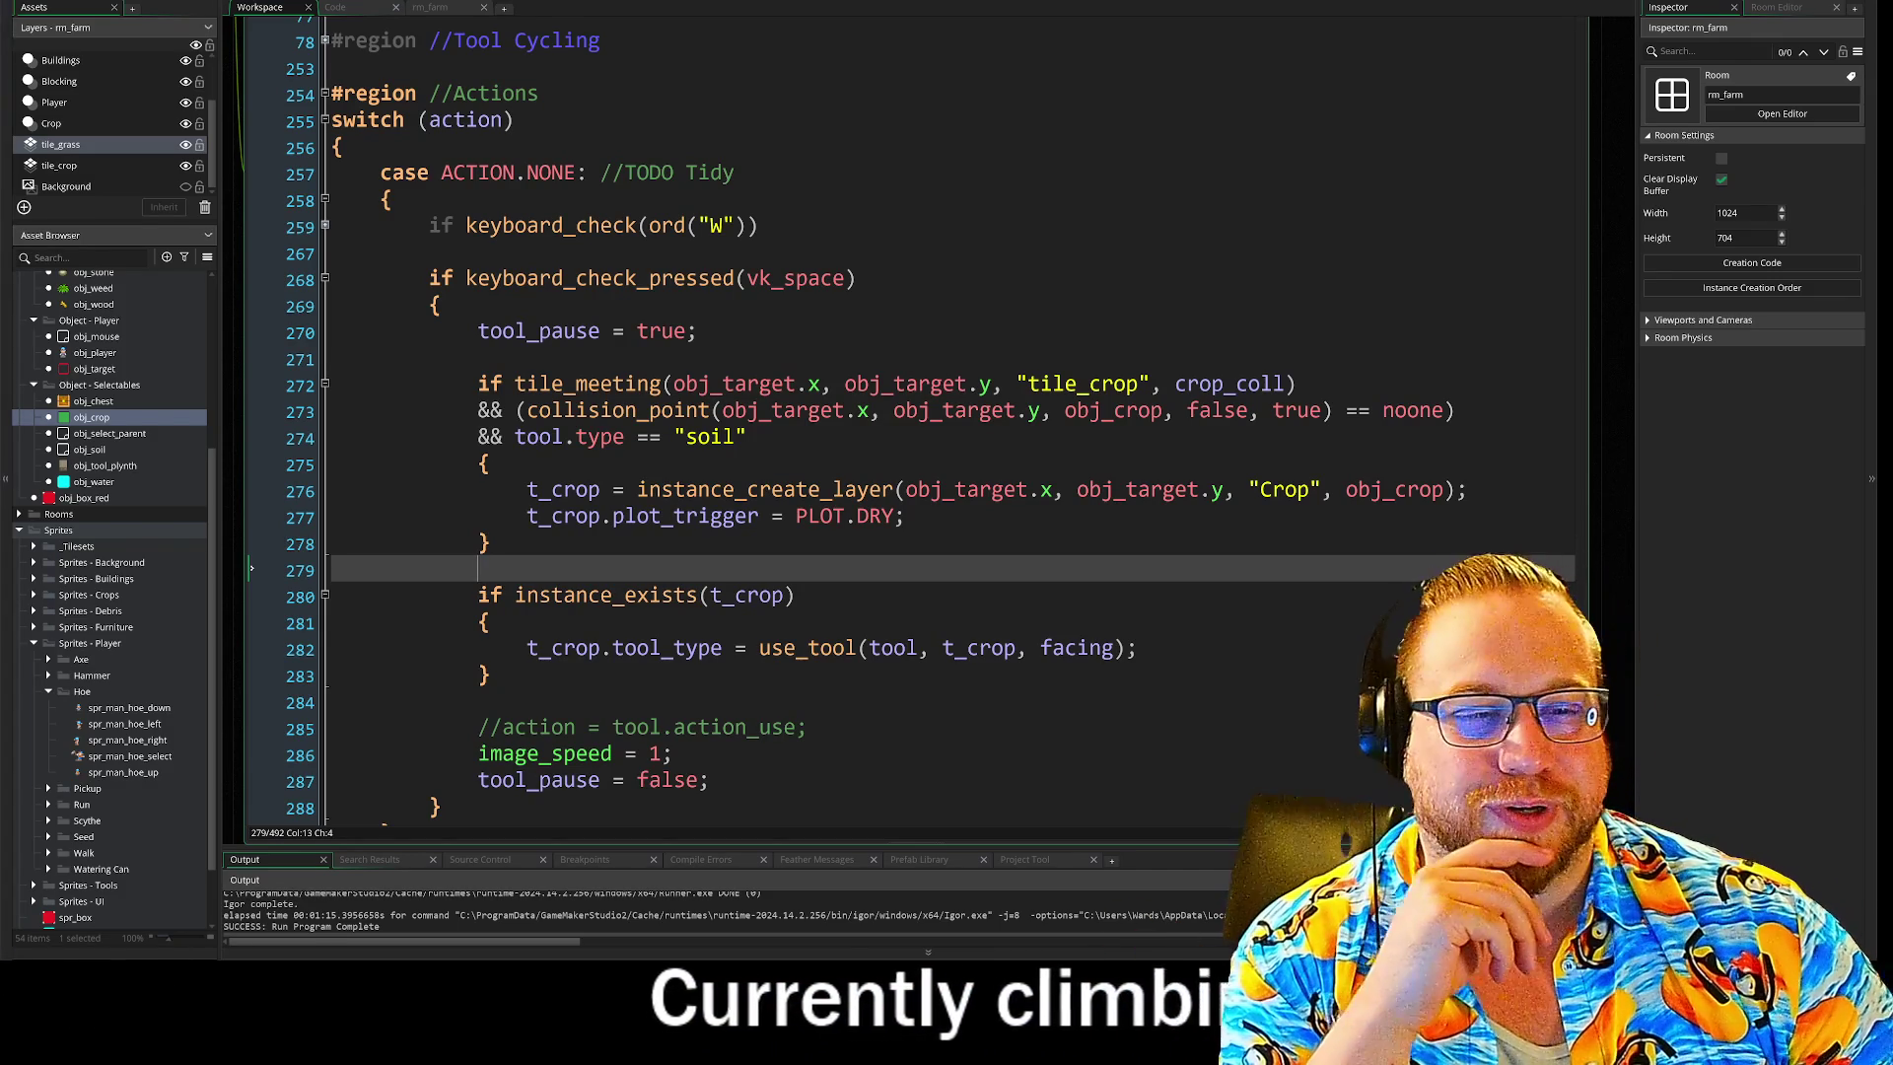
key(Down)
key(Down)
key(Down)
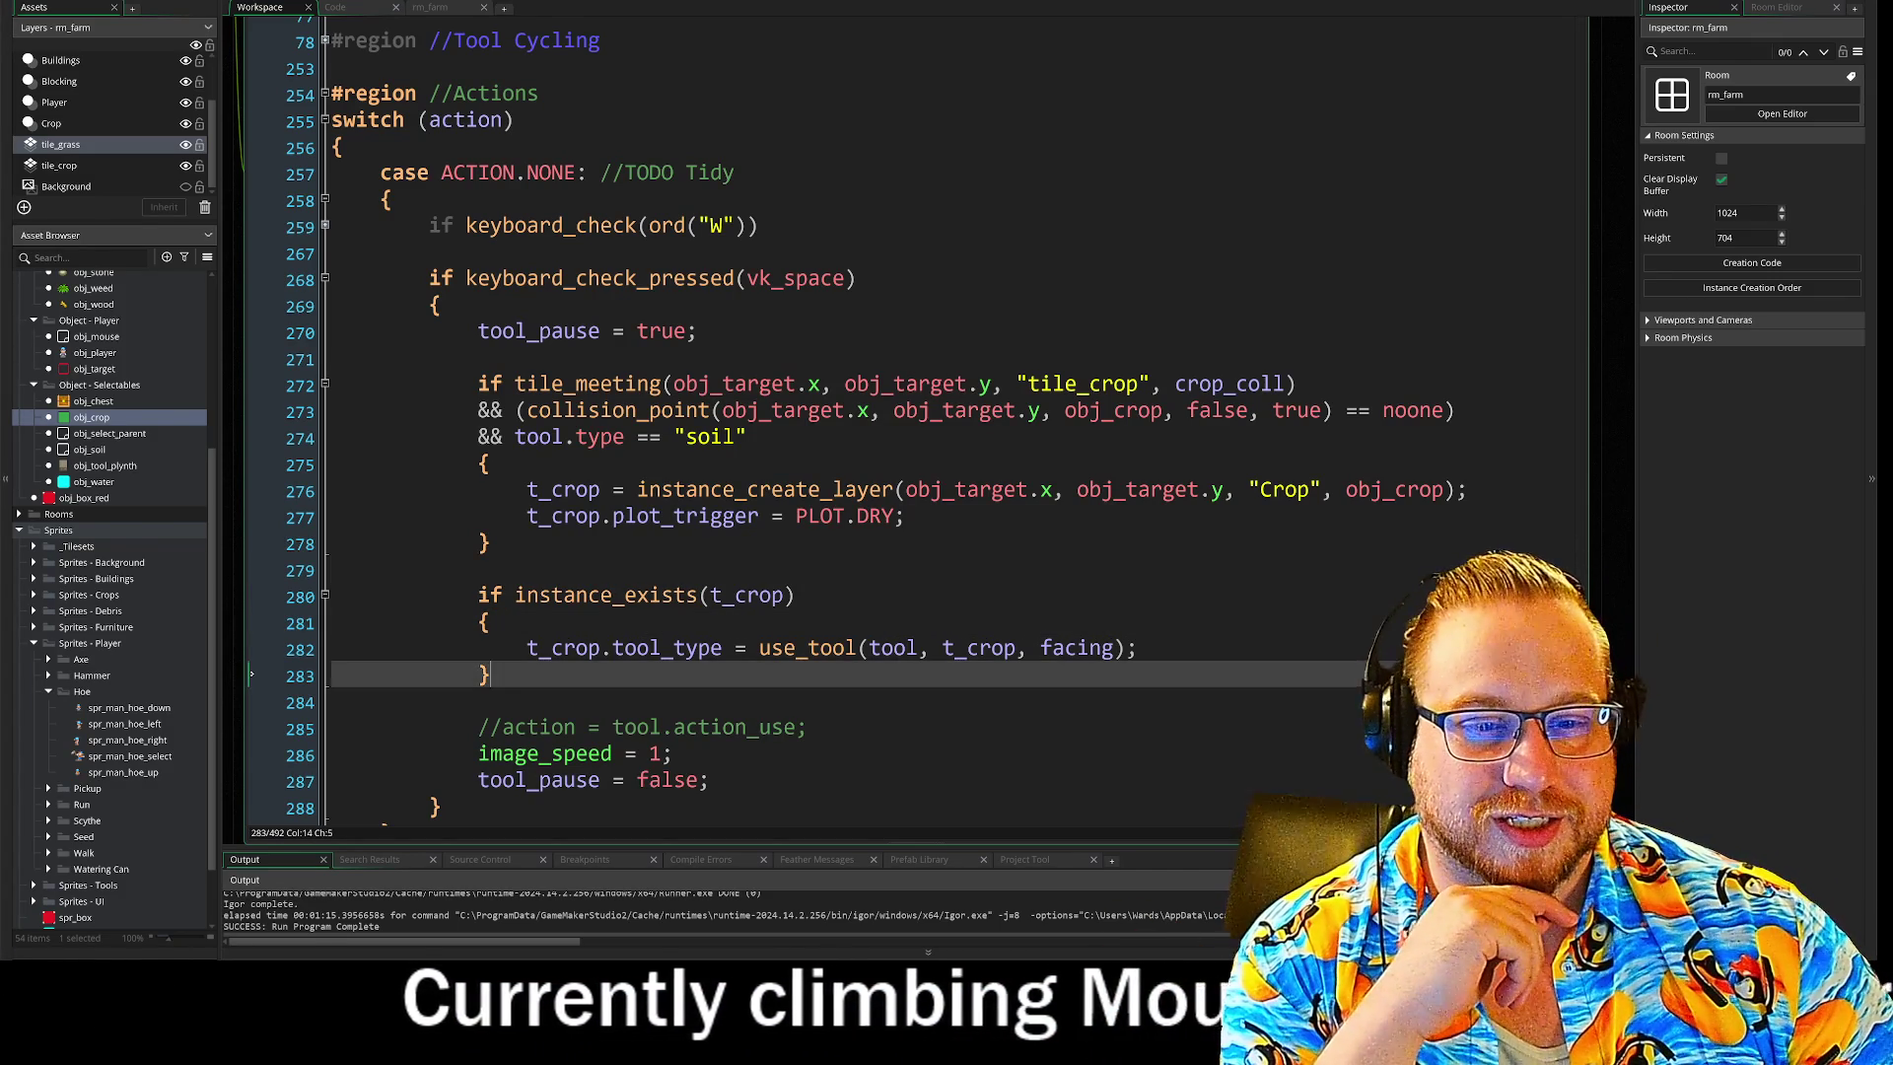
key(Up)
key(End)
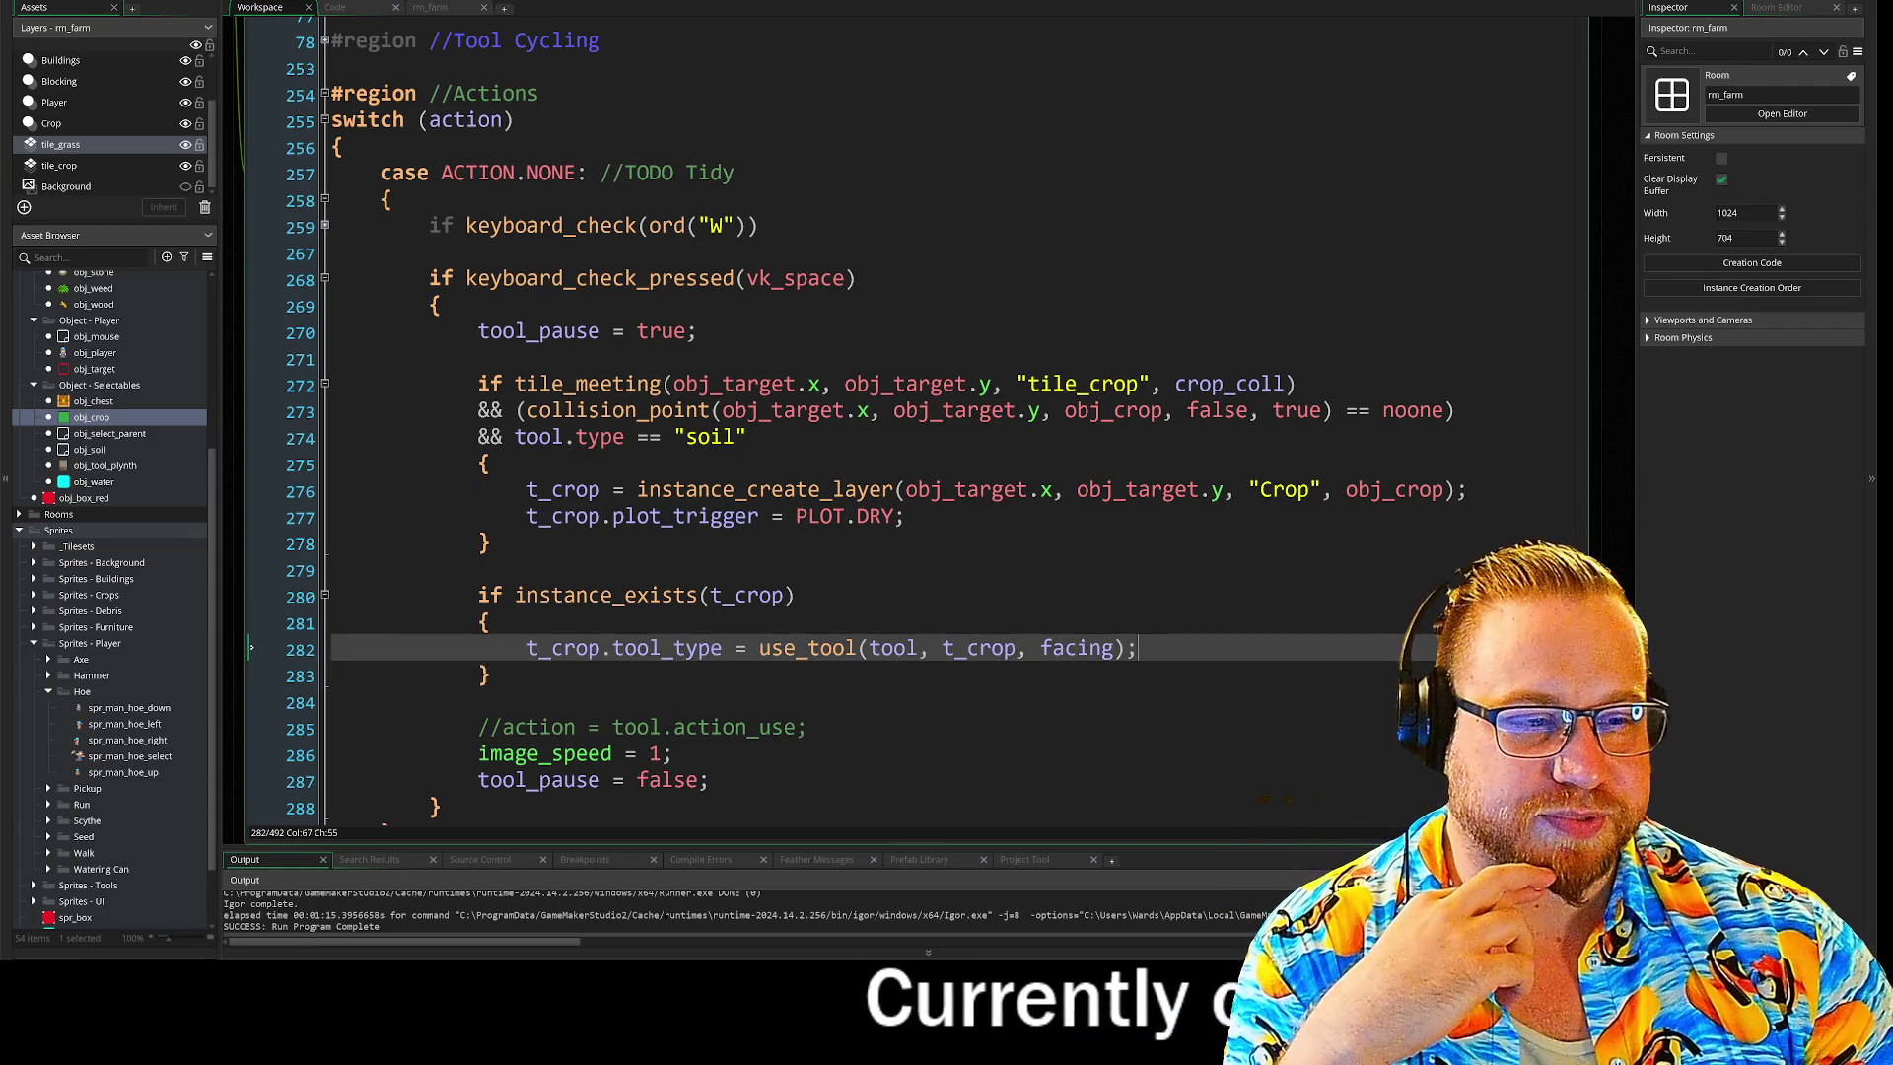
click(493, 622)
key(Up)
key(Up)
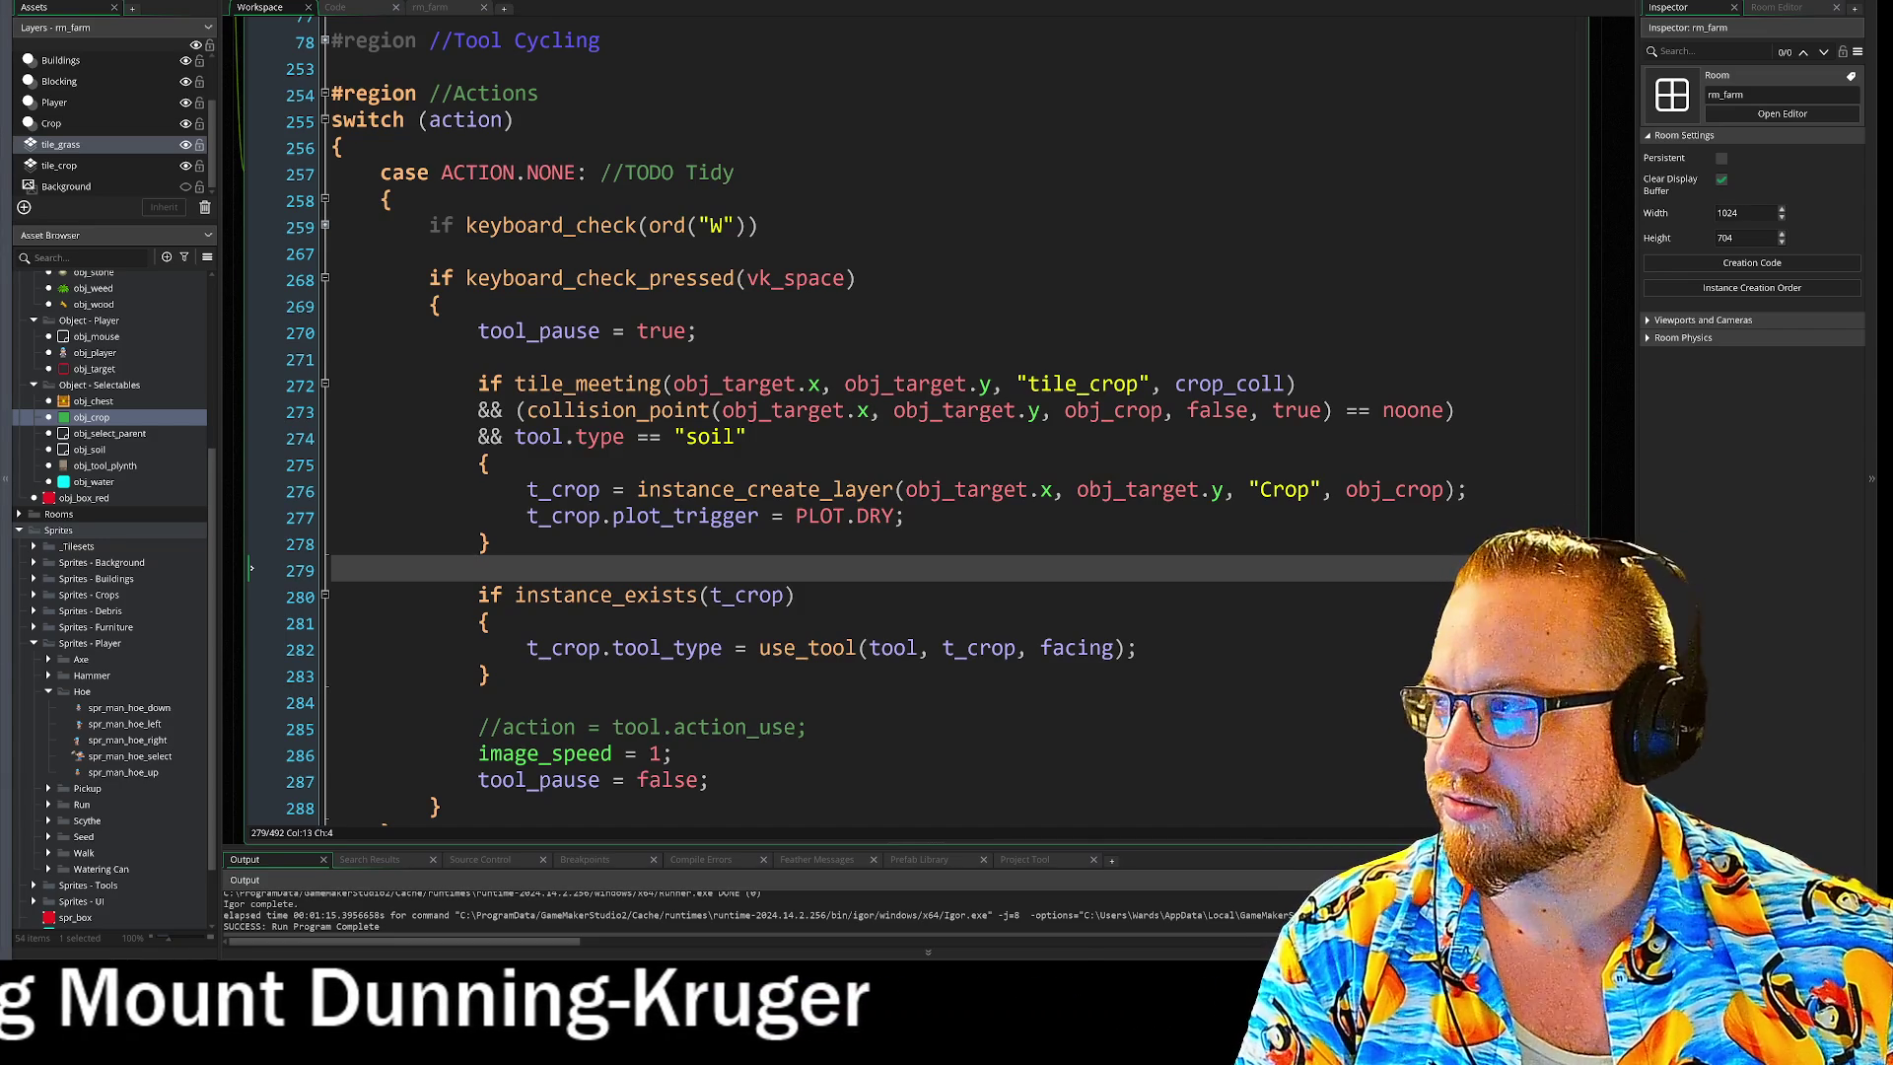
click(568, 306)
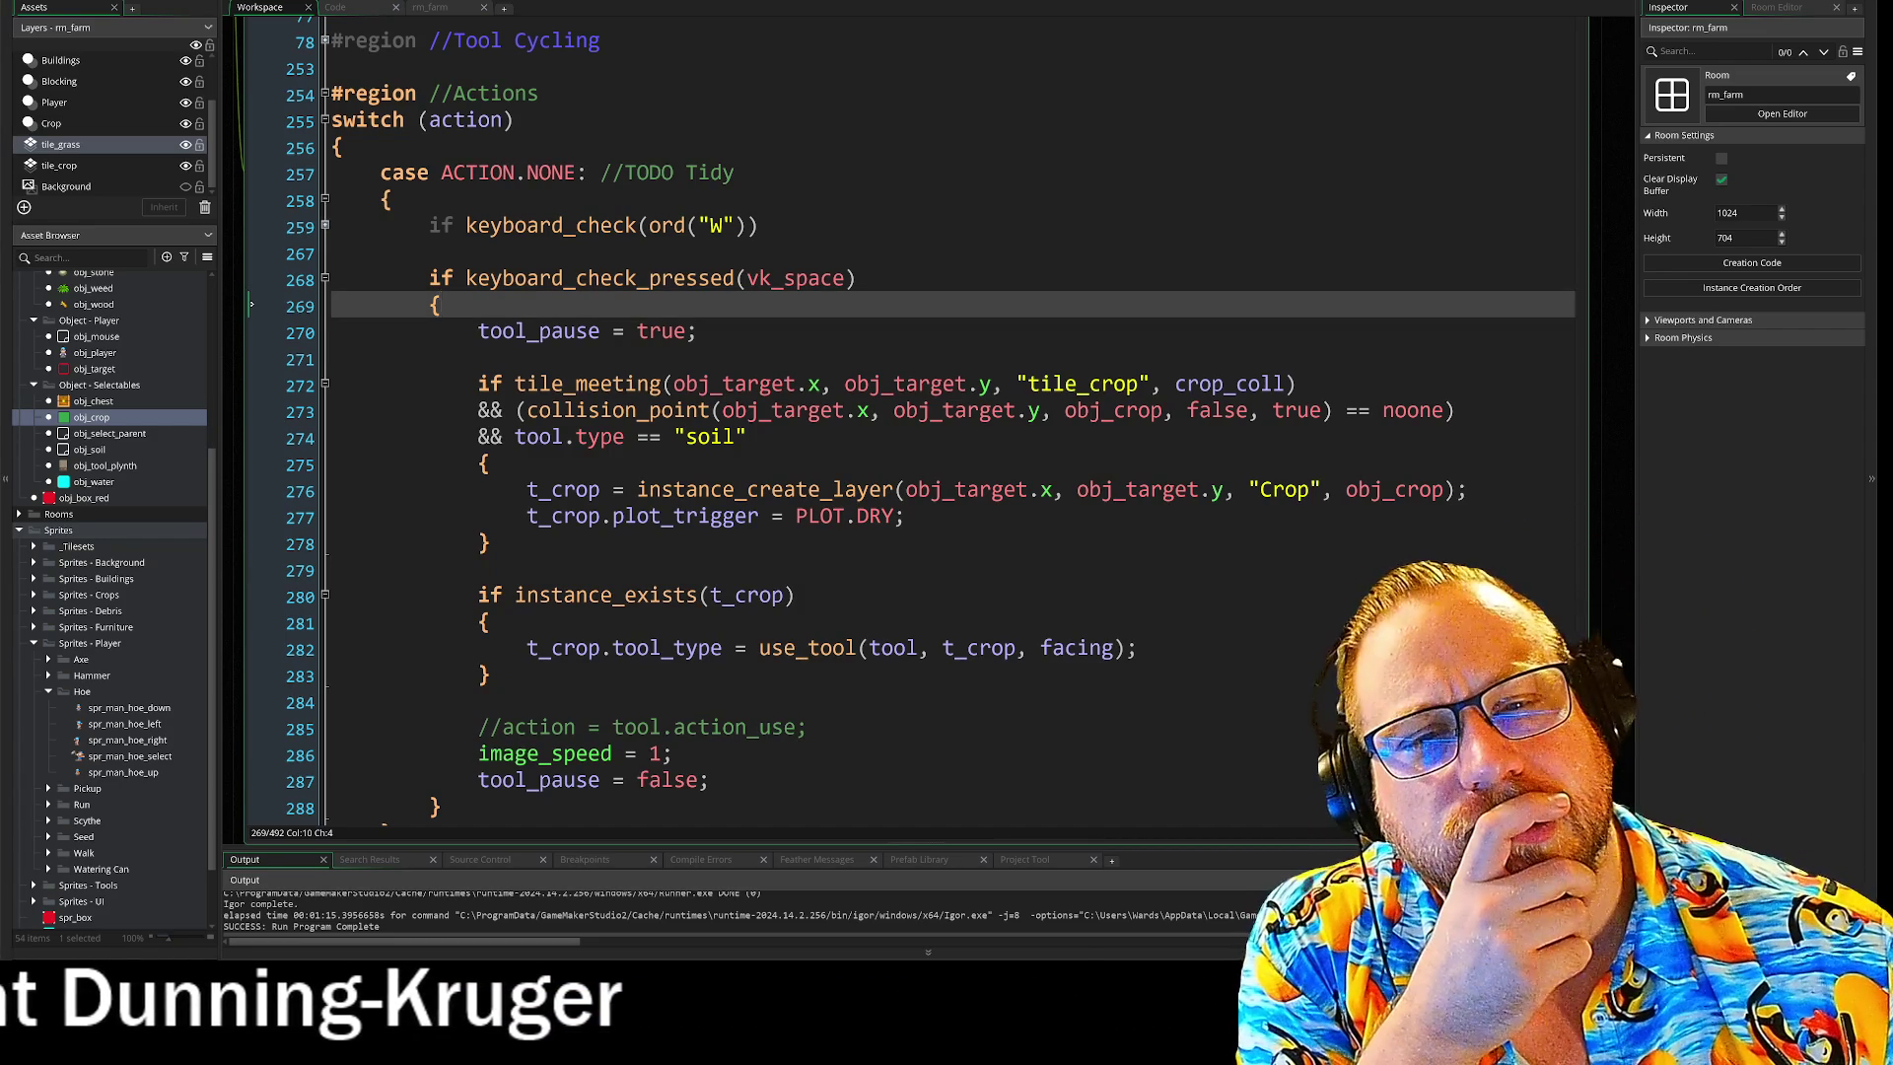
Expand the movement-key block at line 259, select the ACTION.WALK and image_index lines, then re-fold it.
click(325, 226)
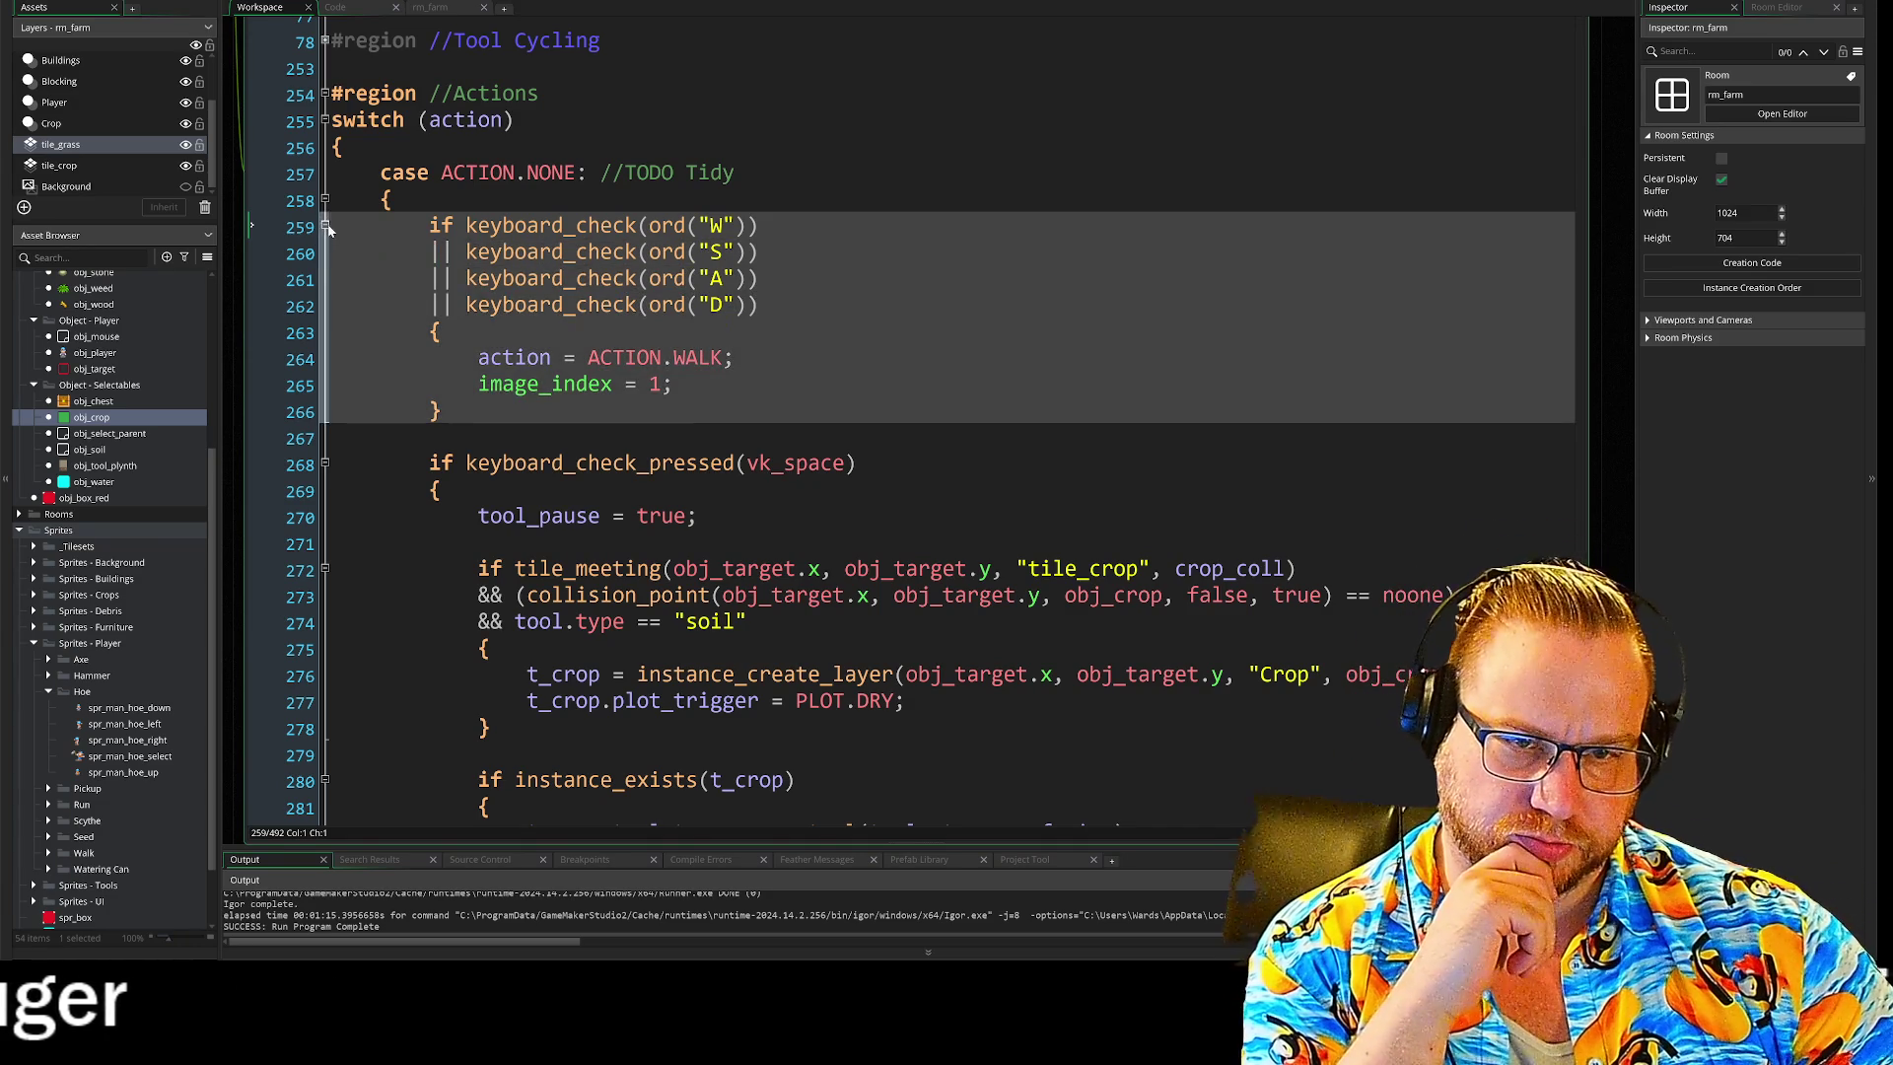
drag(431, 357, 672, 384)
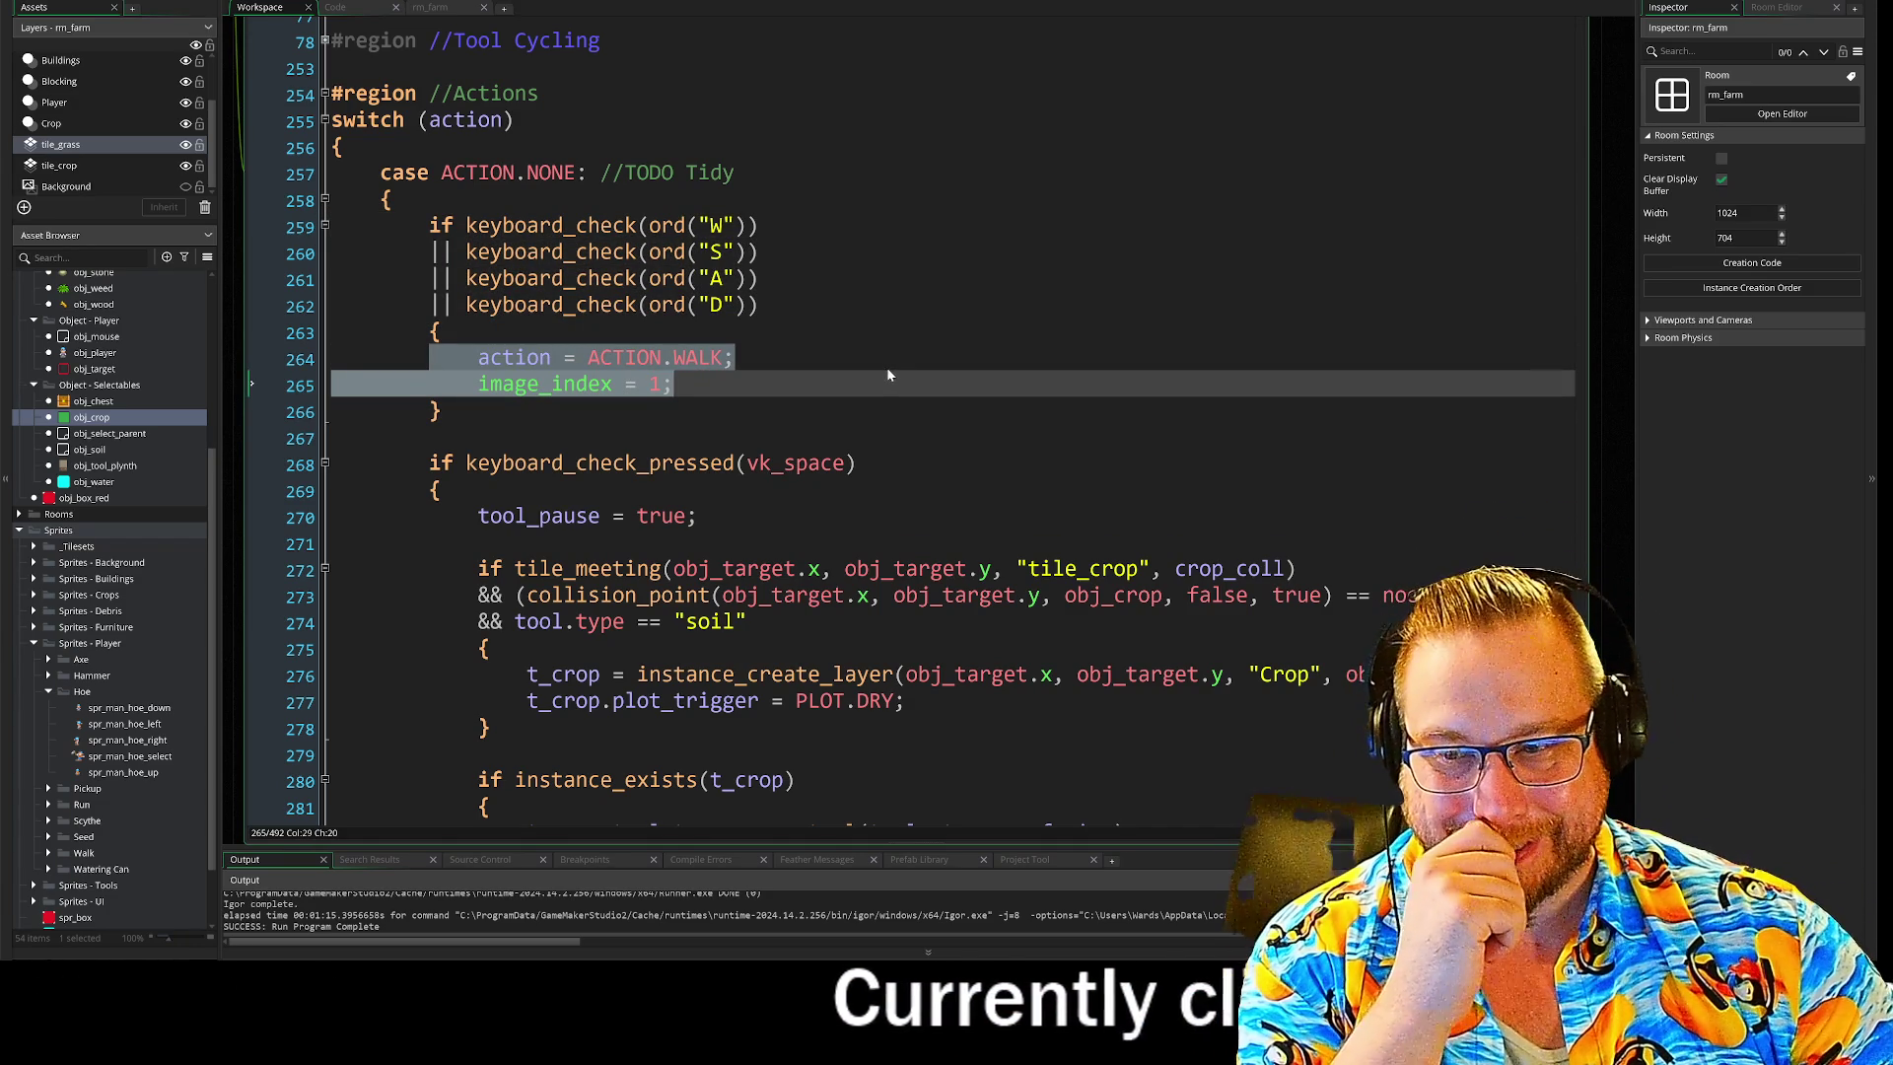
click(326, 226)
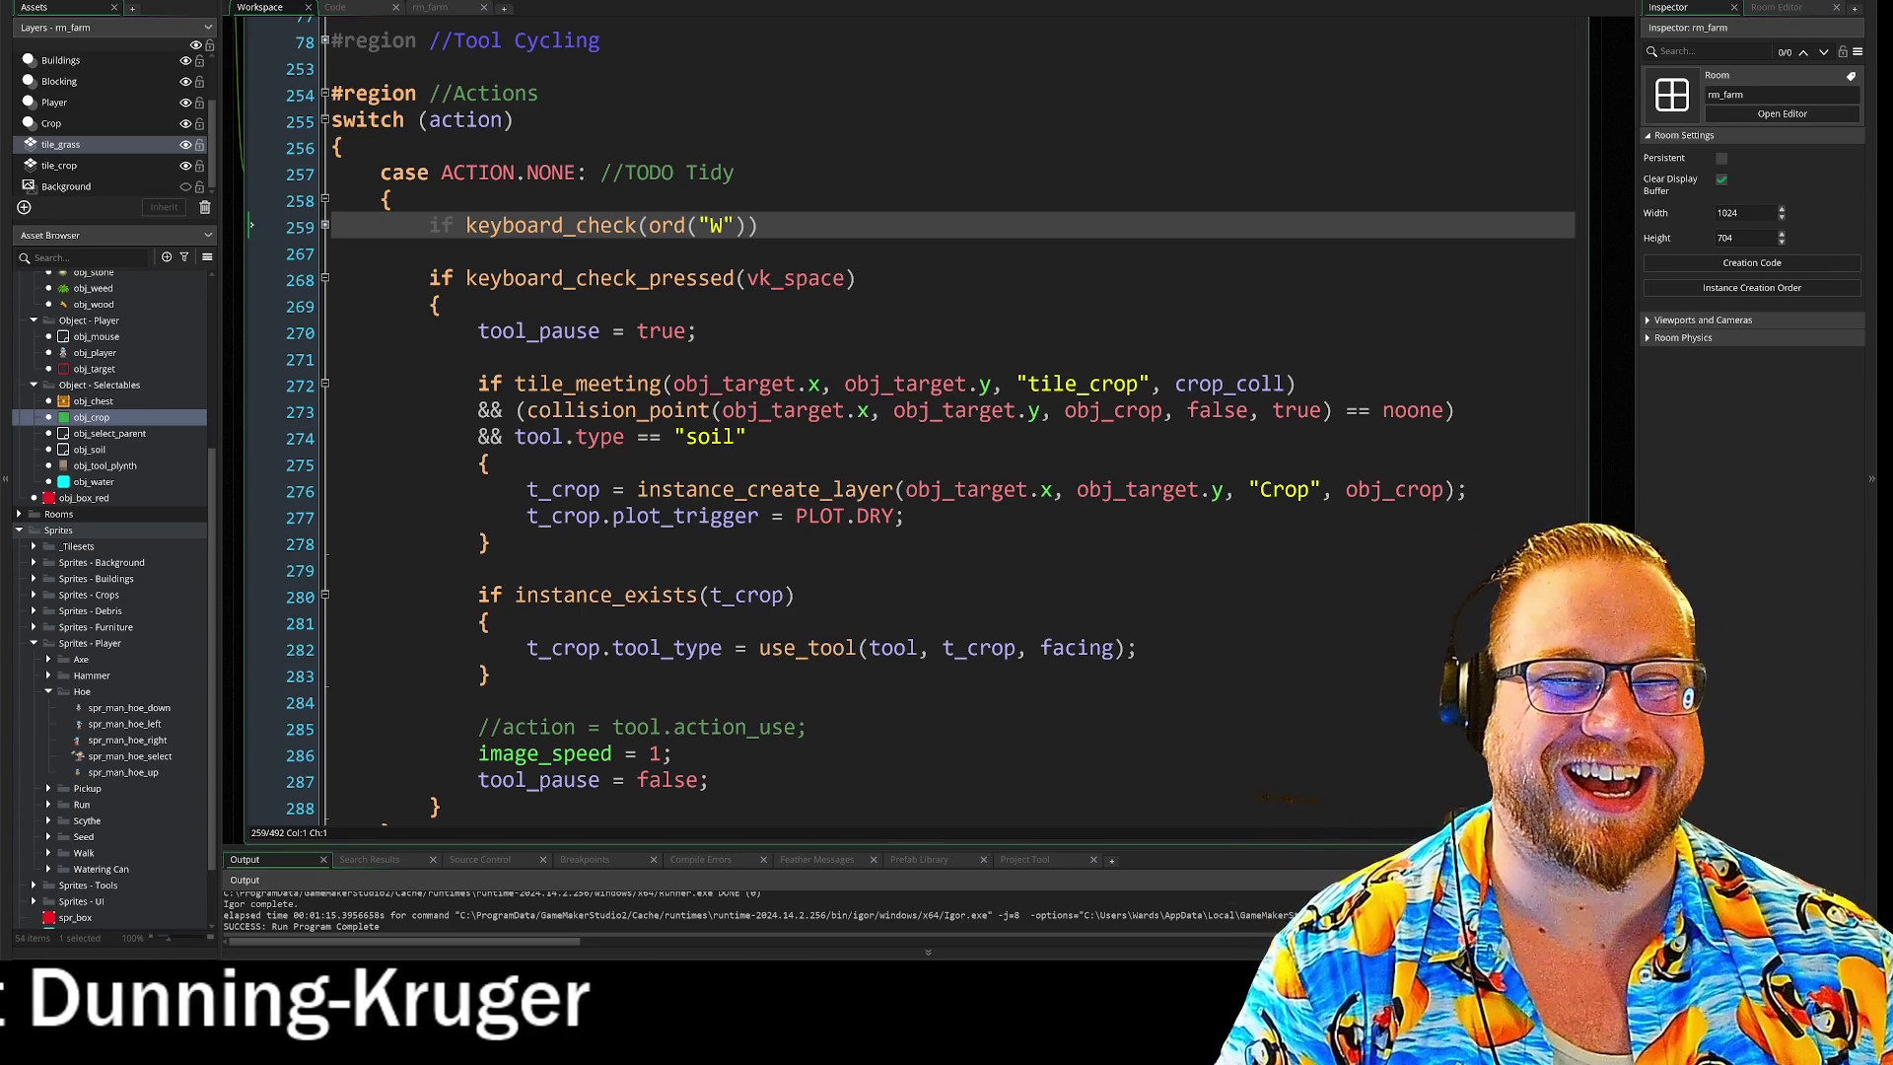
Review the code below use_tool line 282 and move the running game window to the top.
click(1138, 648)
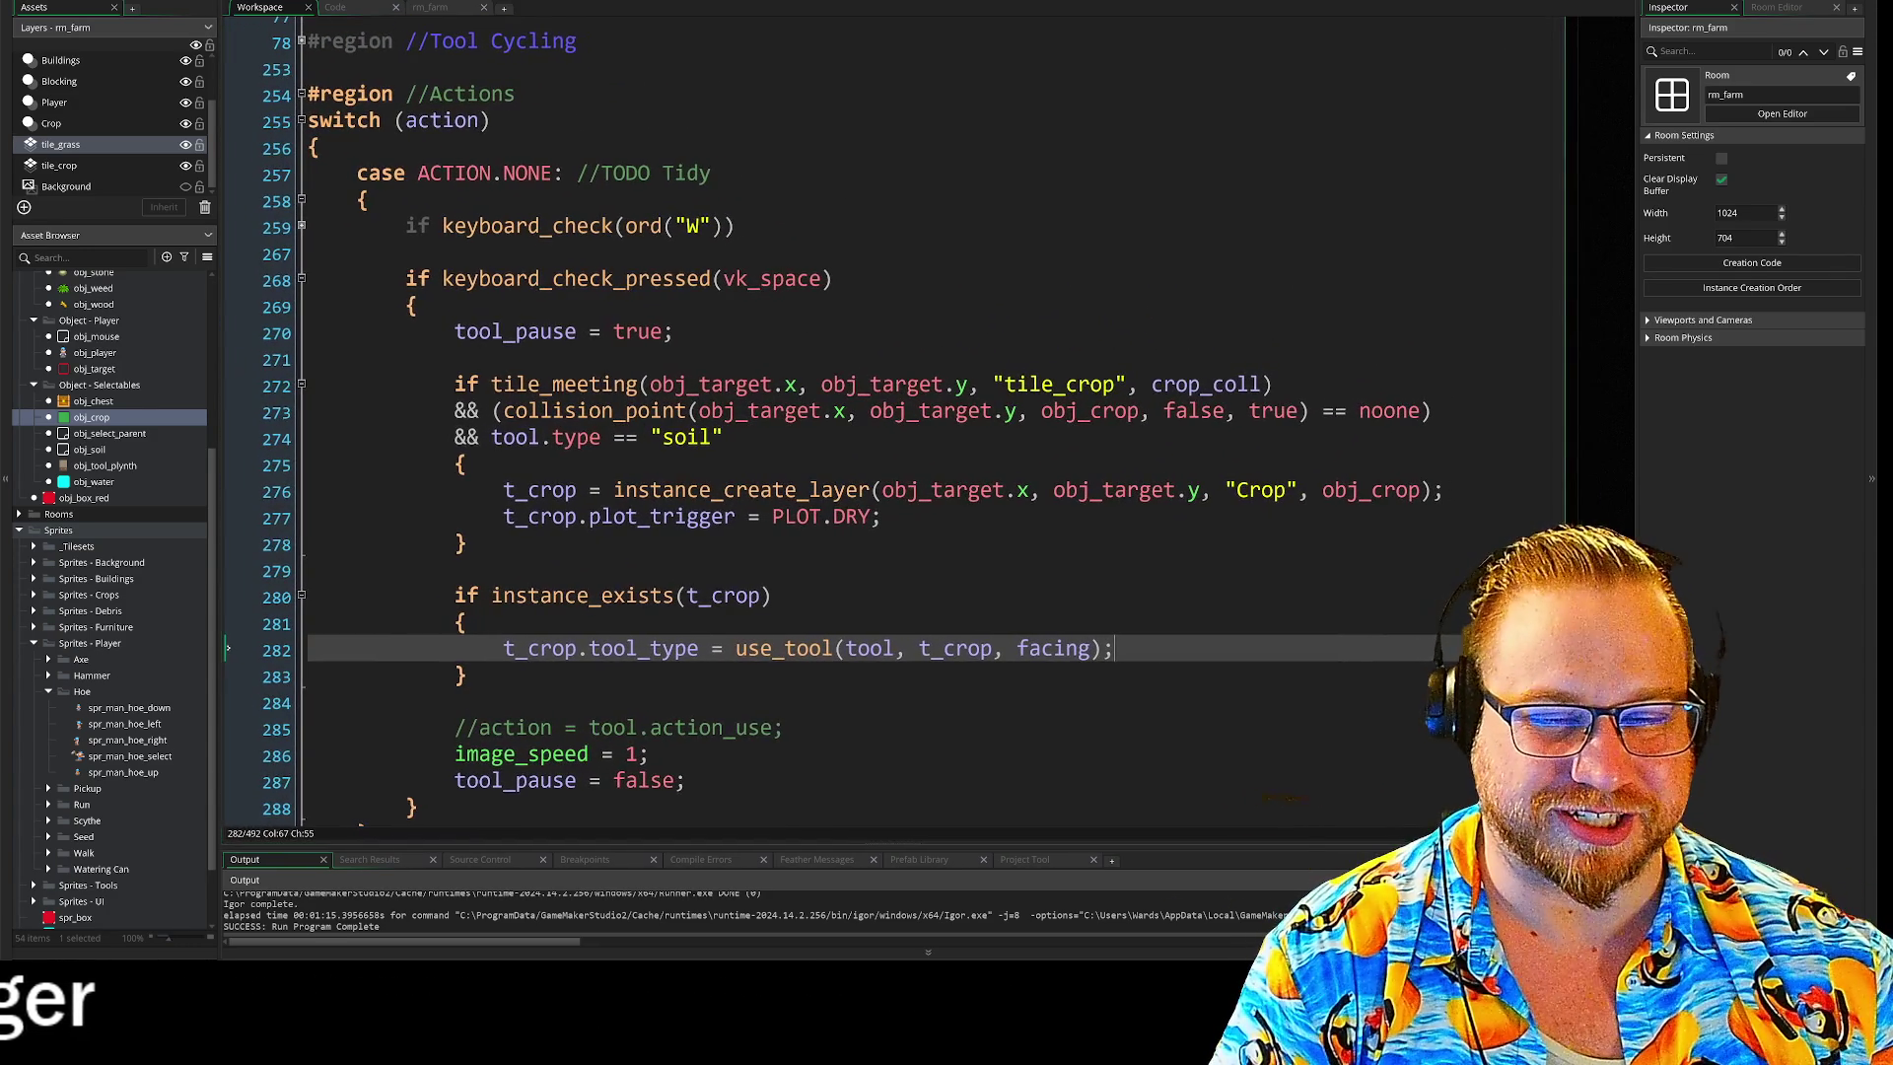
scroll(826, 420, down, 1)
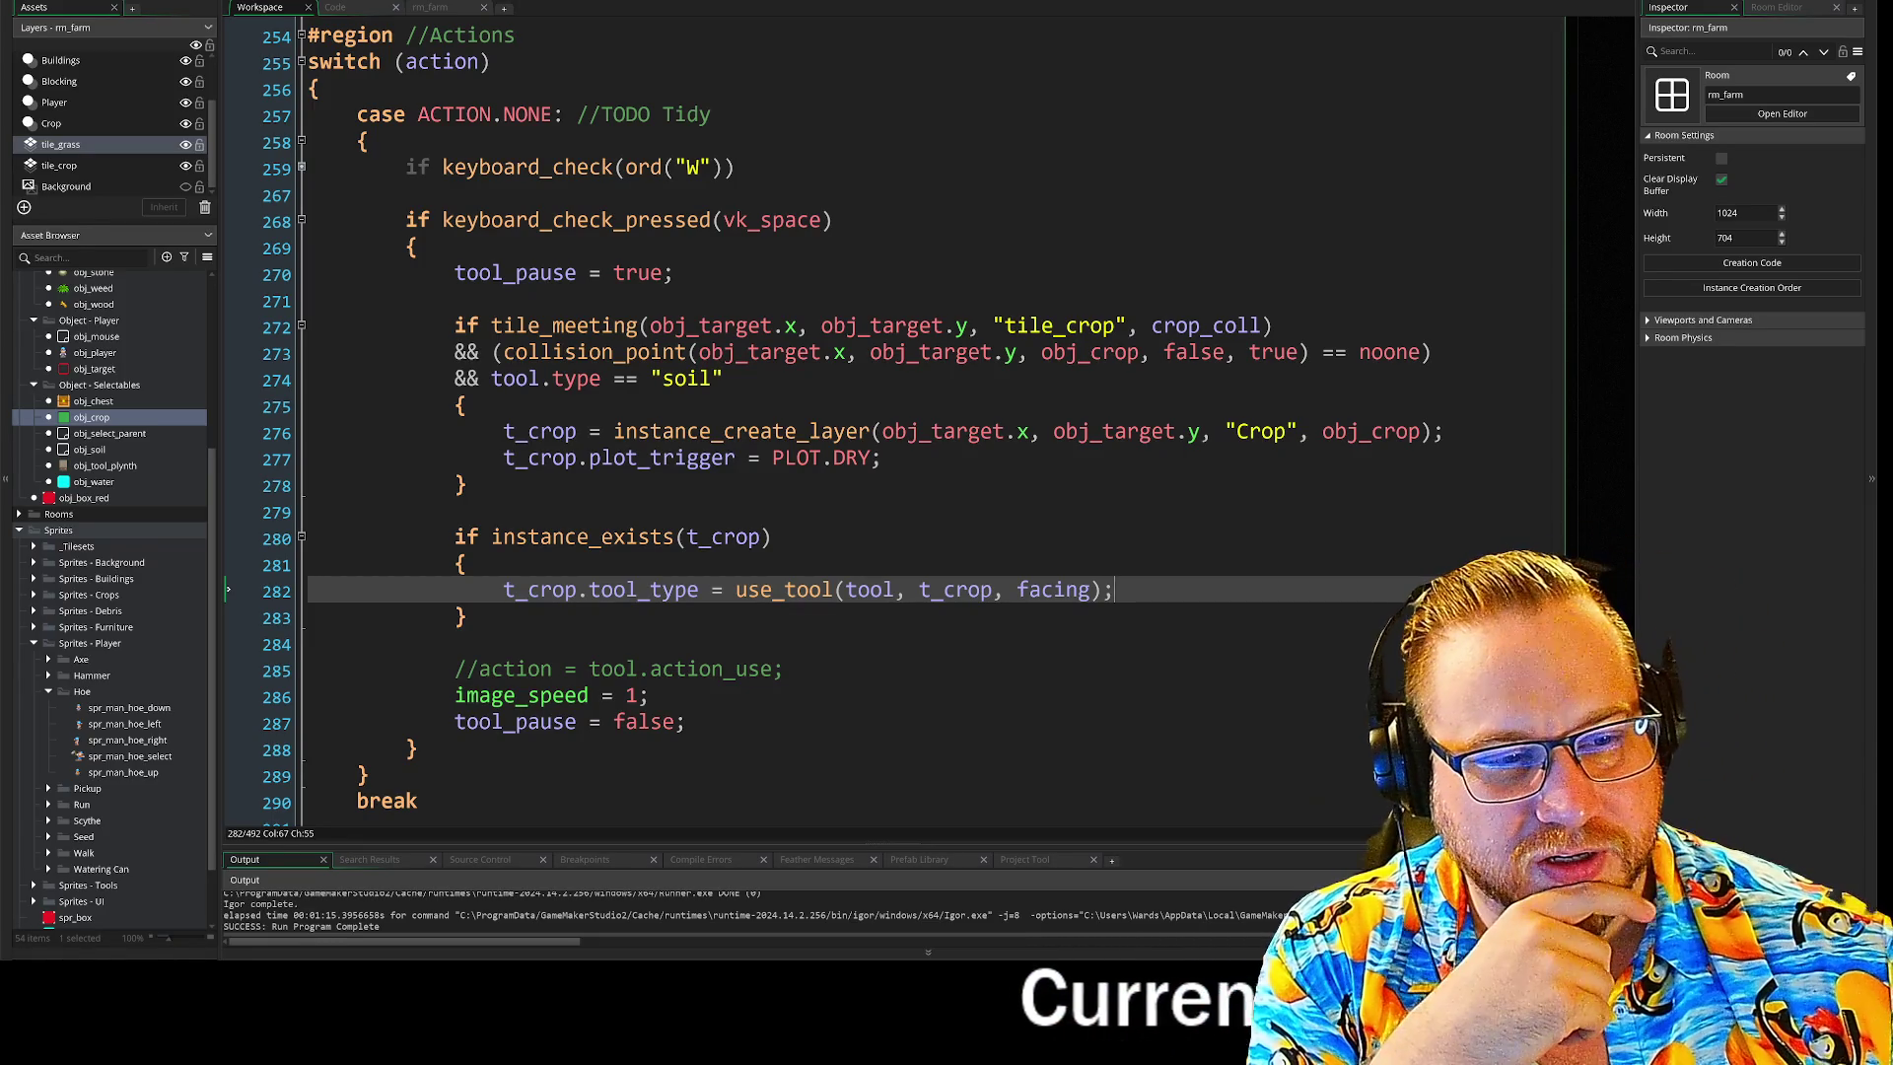
key(Down)
key(Down)
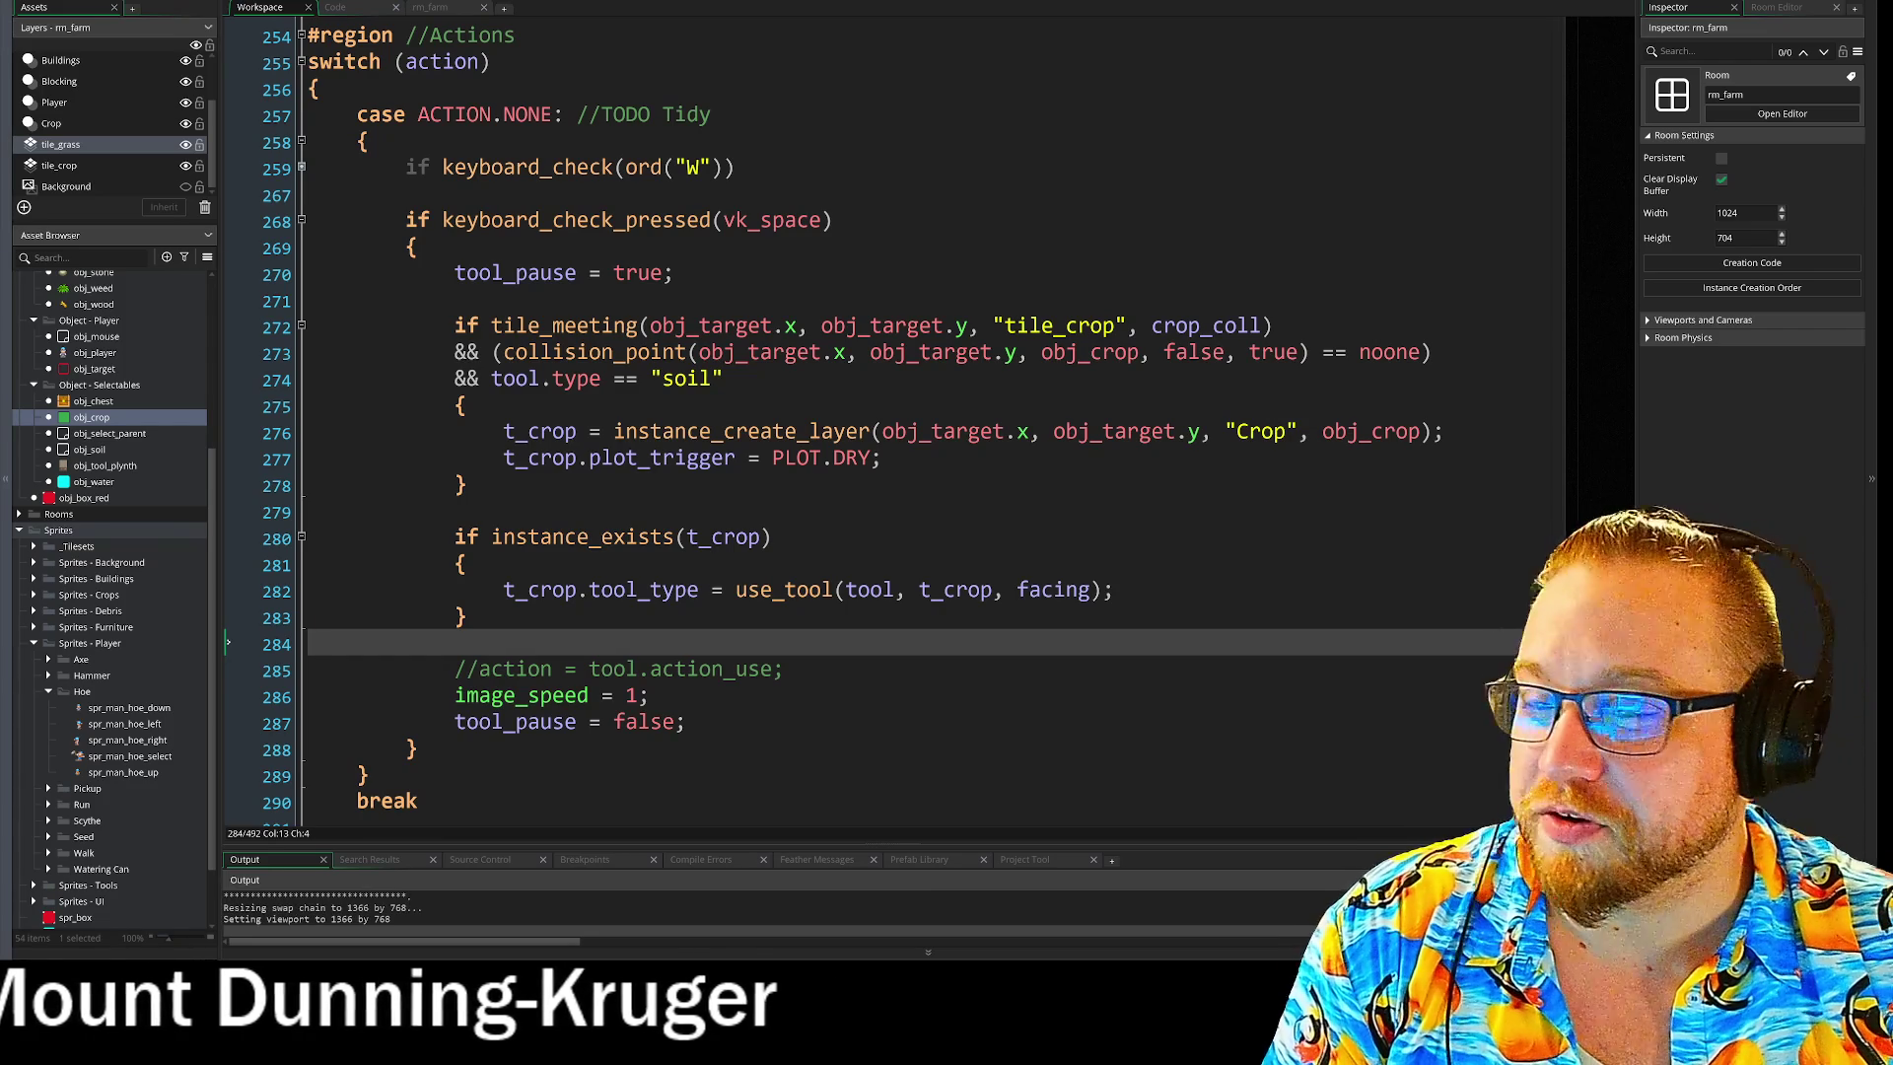
mouse_move(227, 247)
mouse_down()
mouse_move(287, 14)
mouse_move(253, 14)
mouse_move(416, 14)
mouse_up()
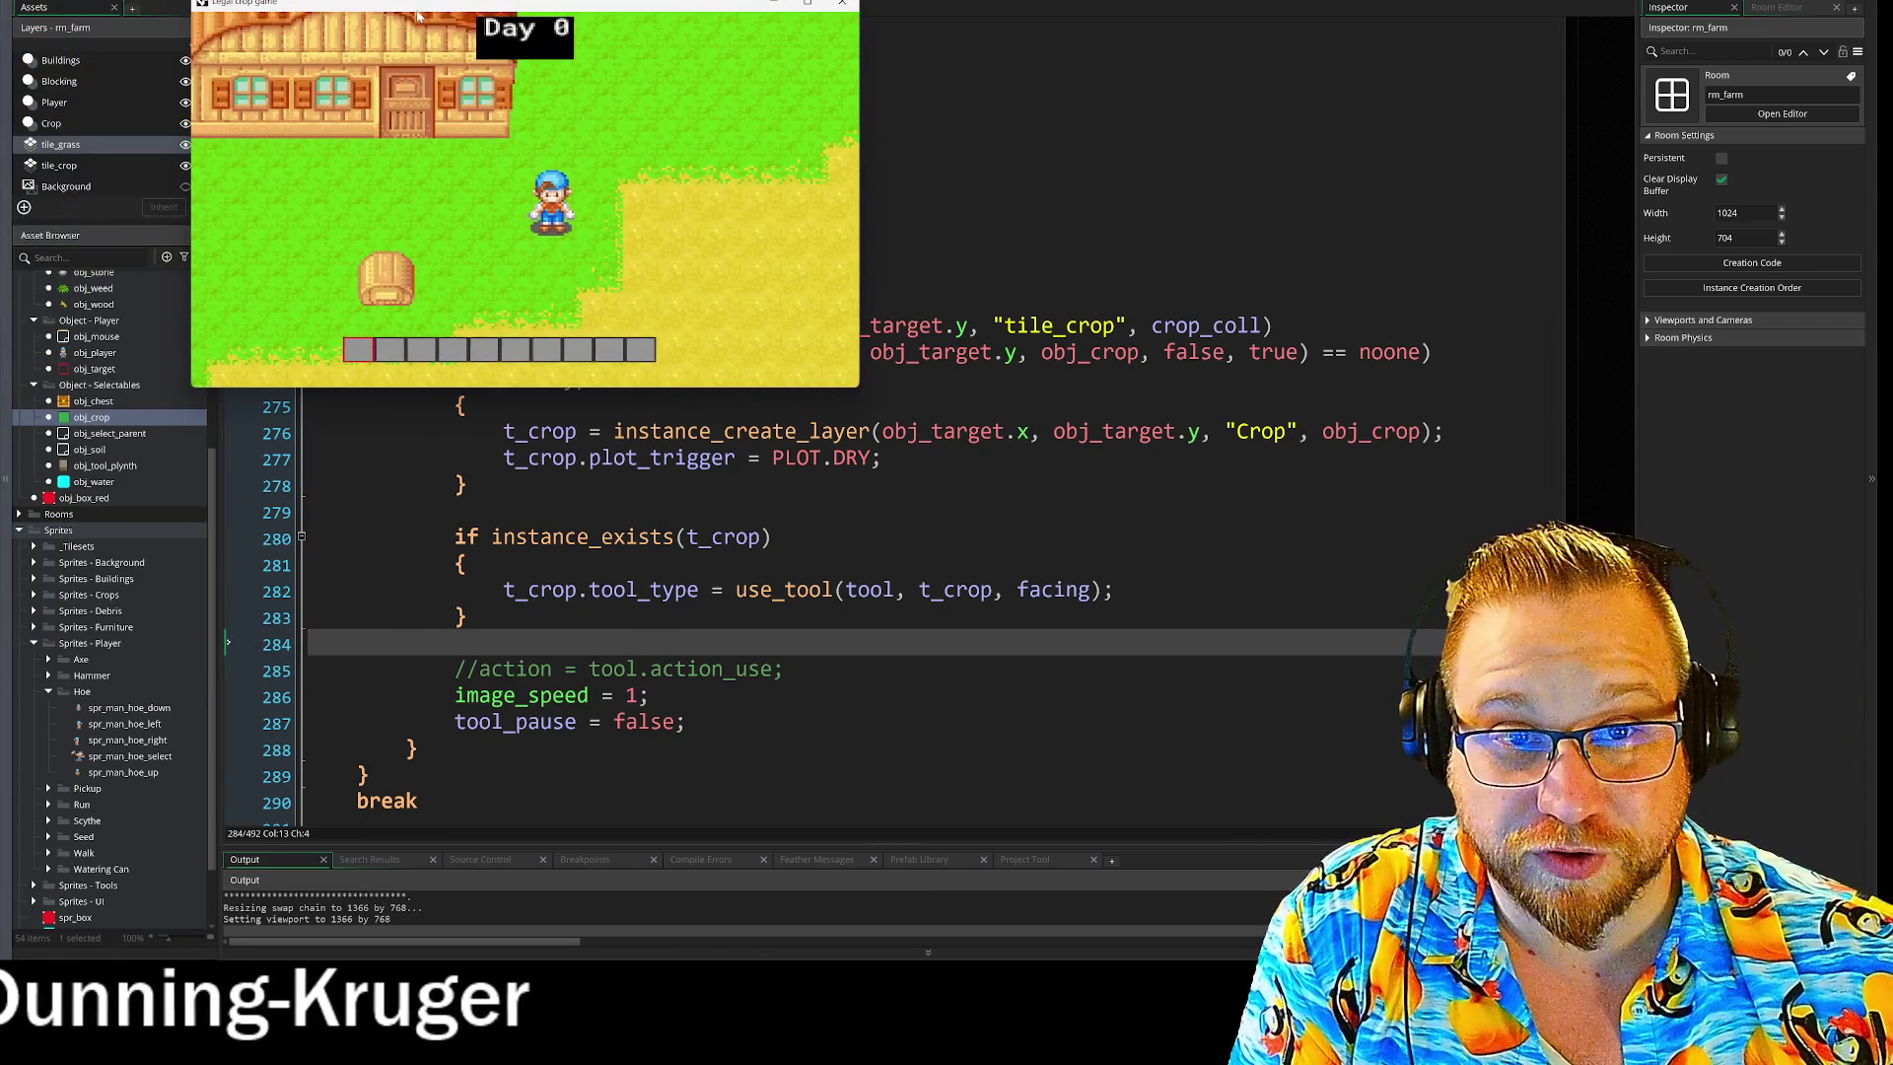
Enlarge the game window, equip the hoe from the inventory, and till the first soil tiles.
mouse_move(859, 388)
mouse_down()
mouse_move(1161, 592)
mouse_move(1360, 680)
mouse_up()
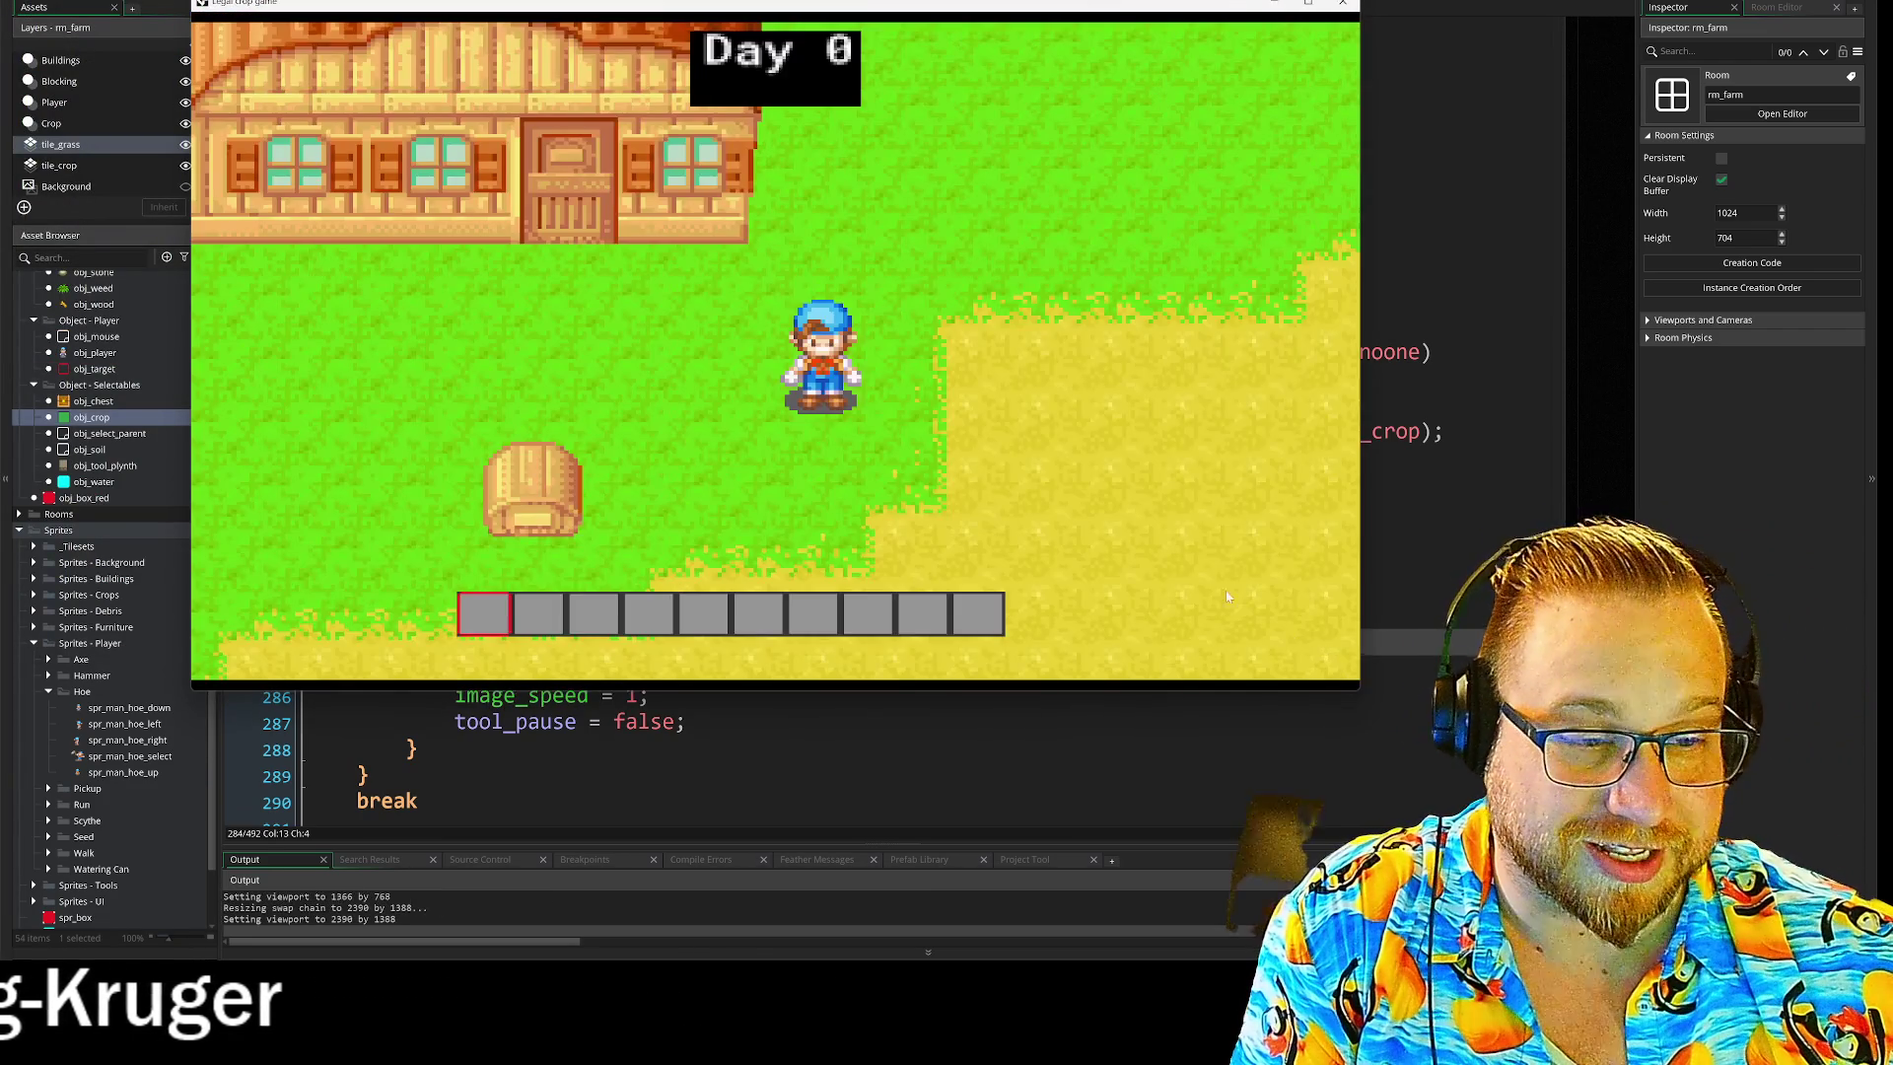
key(i)
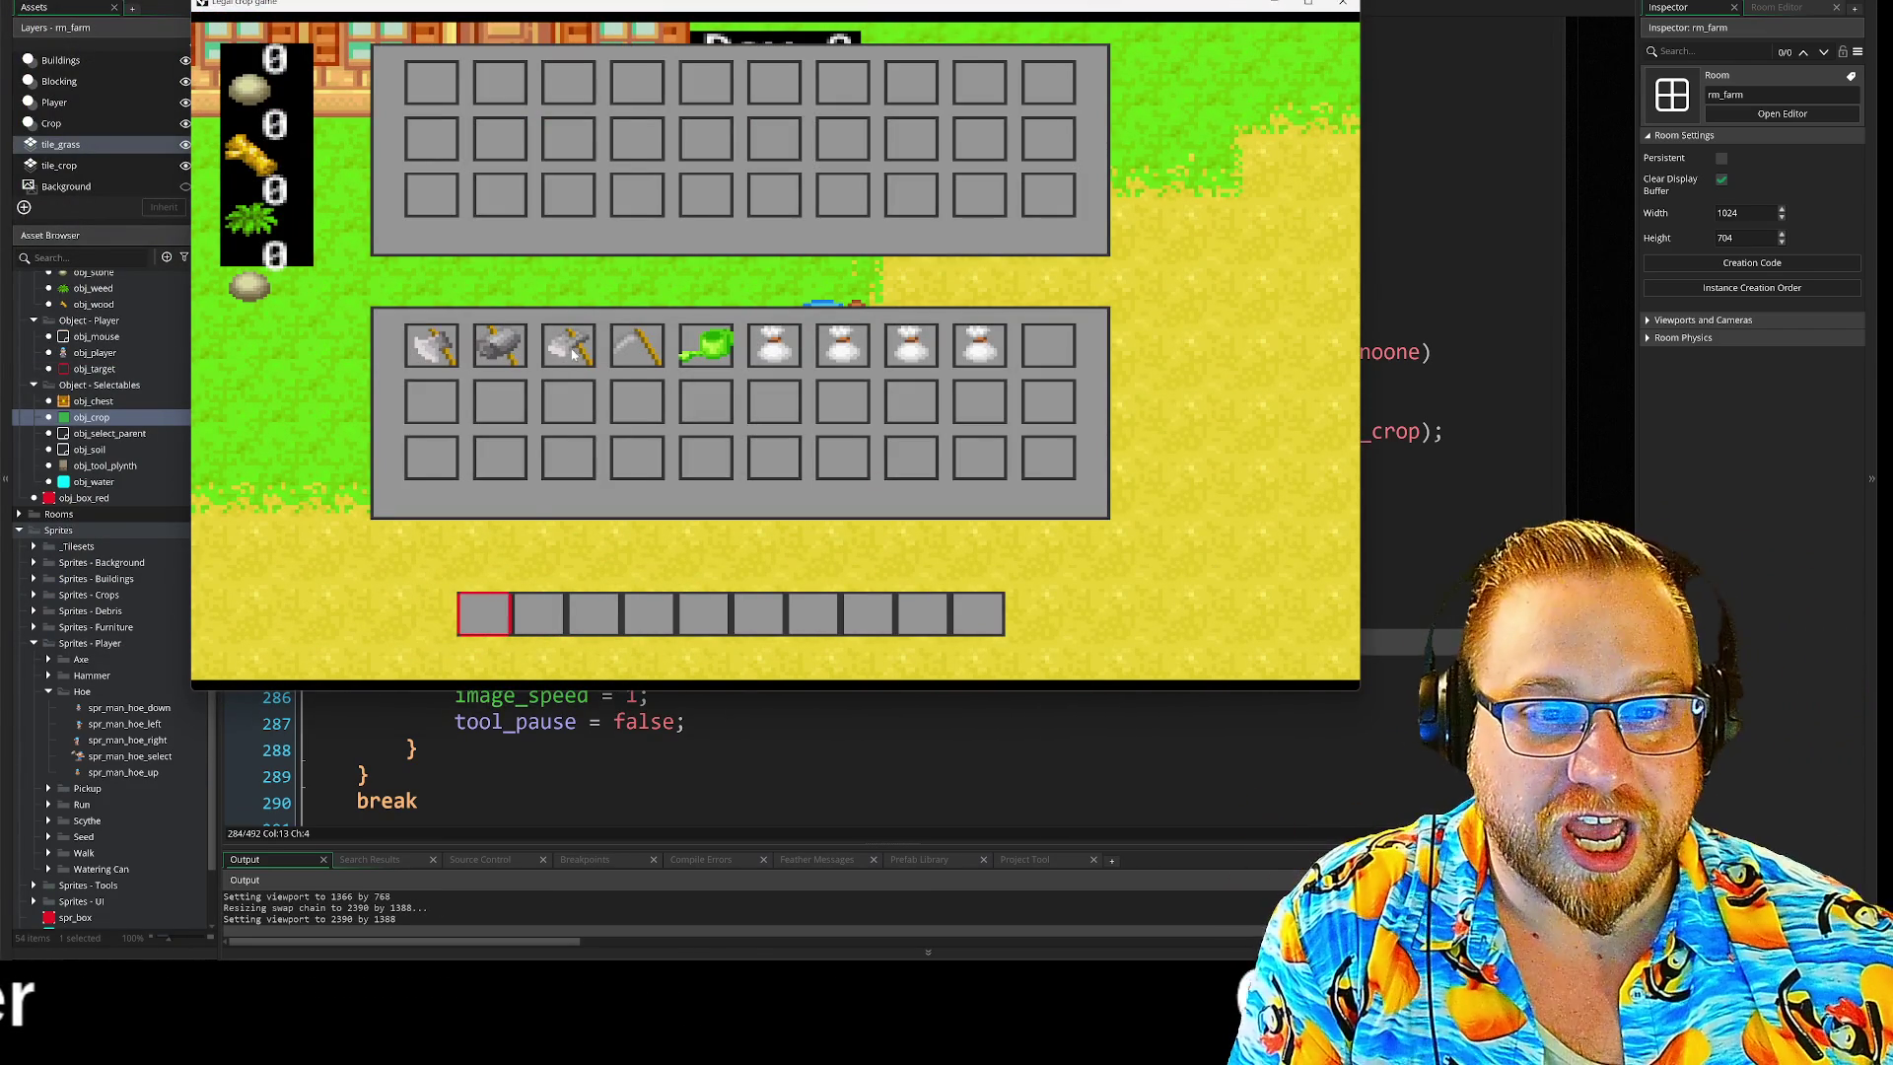
key(i)
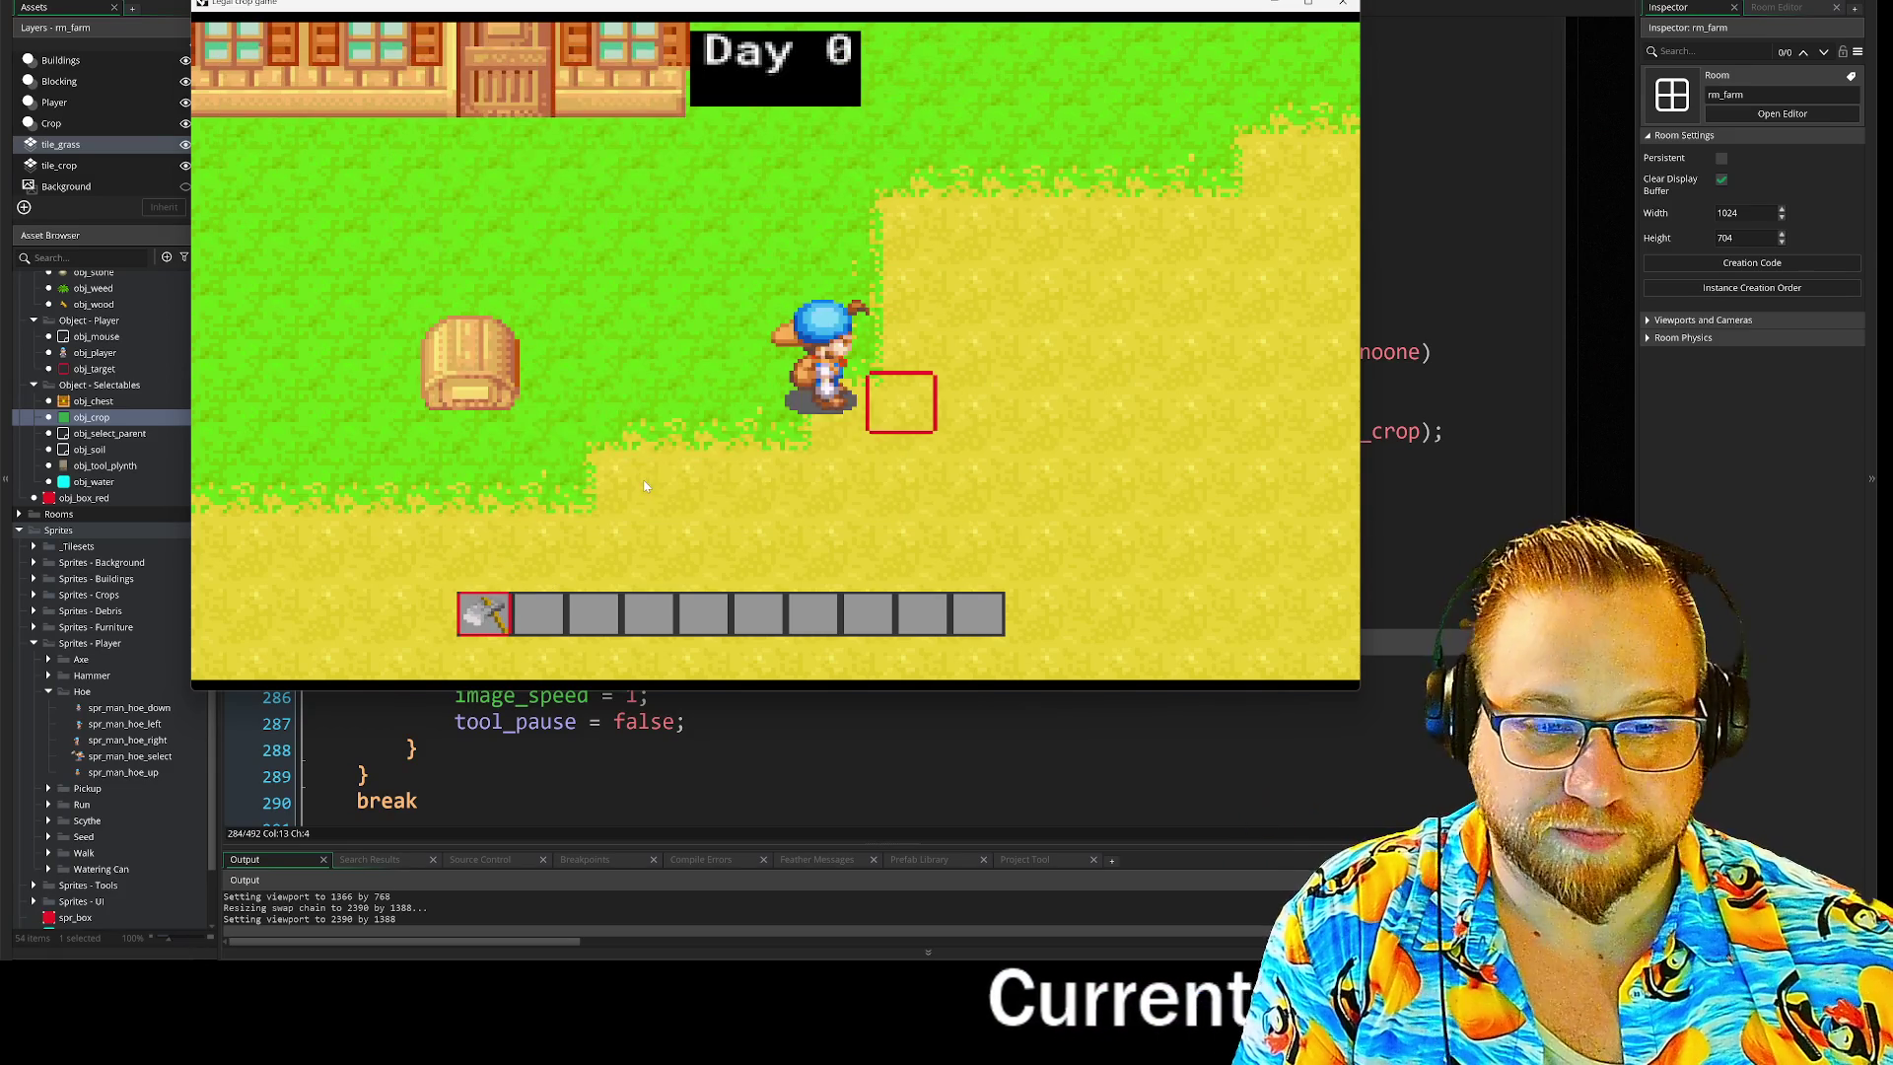
key(d)
click(645, 485)
key(s)
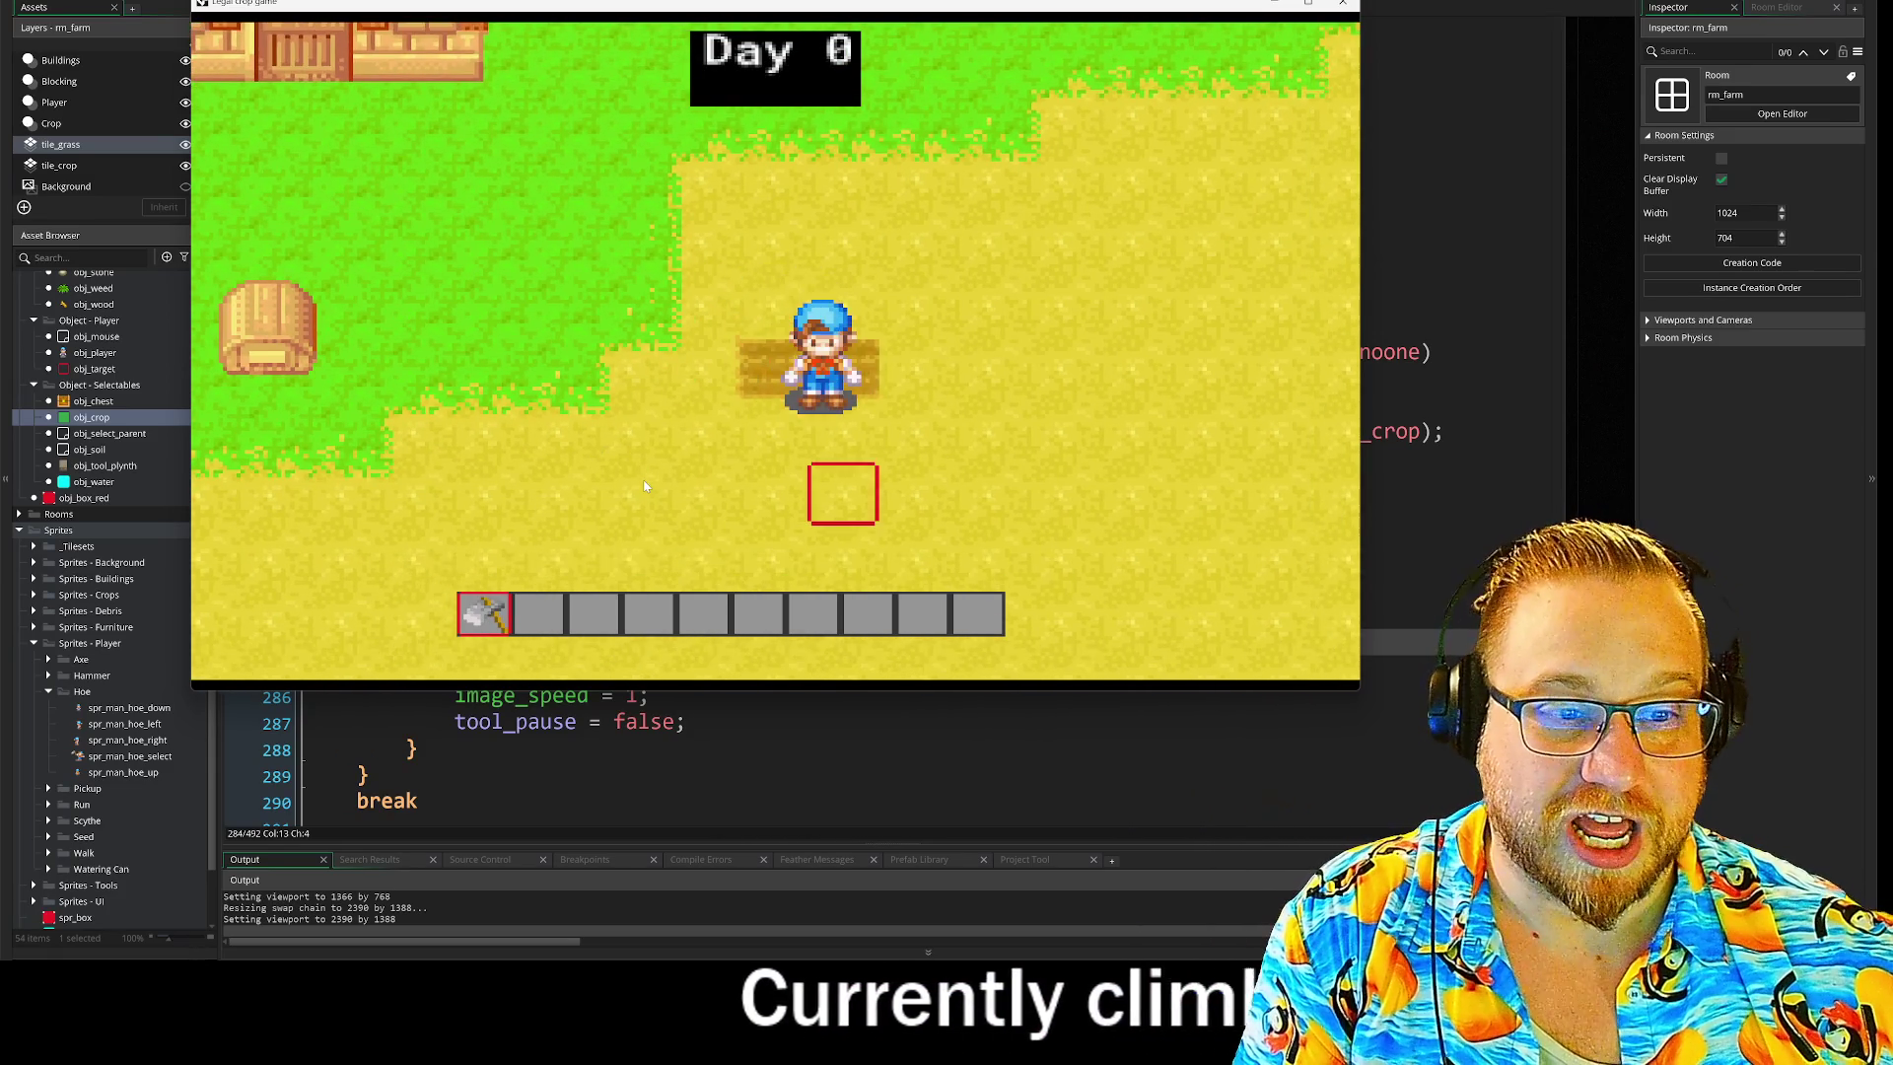
click(646, 485)
key(a)
click(646, 485)
key(w)
key(s)
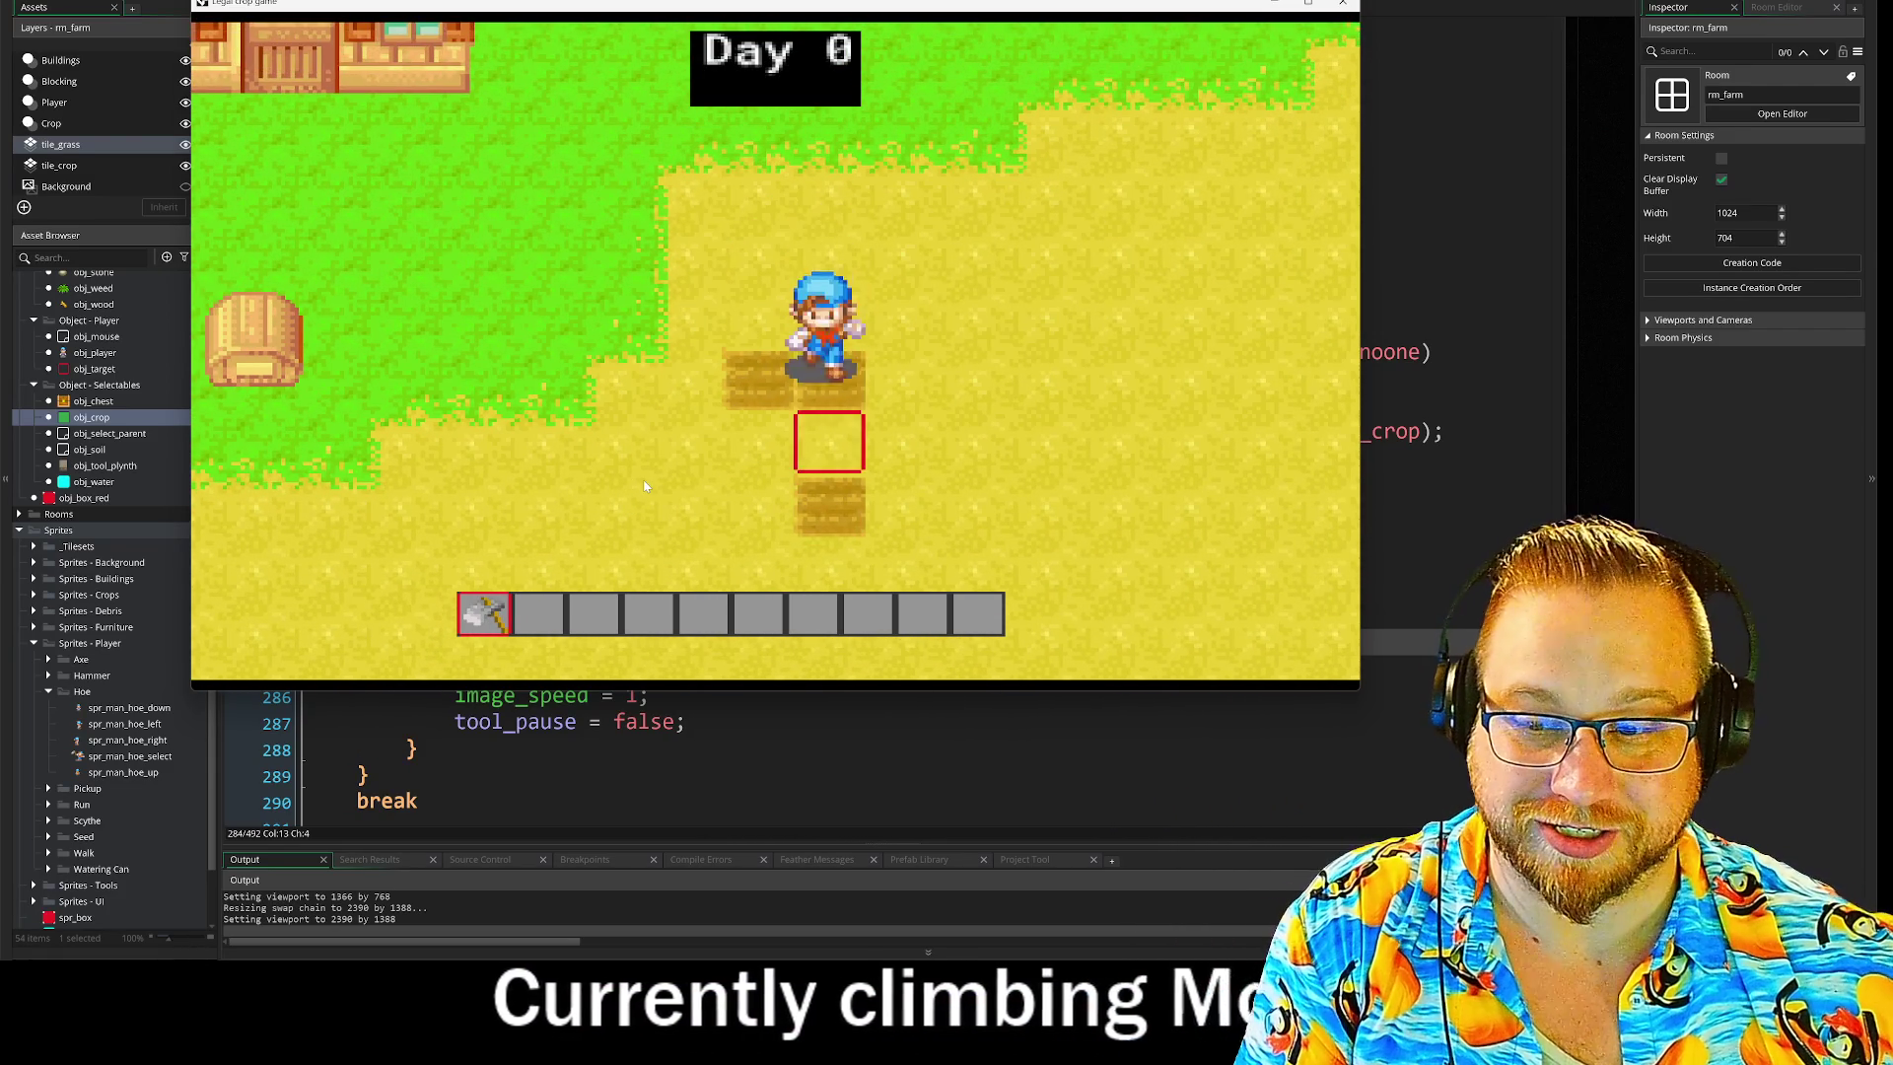
key(a)
key(w)
key(d)
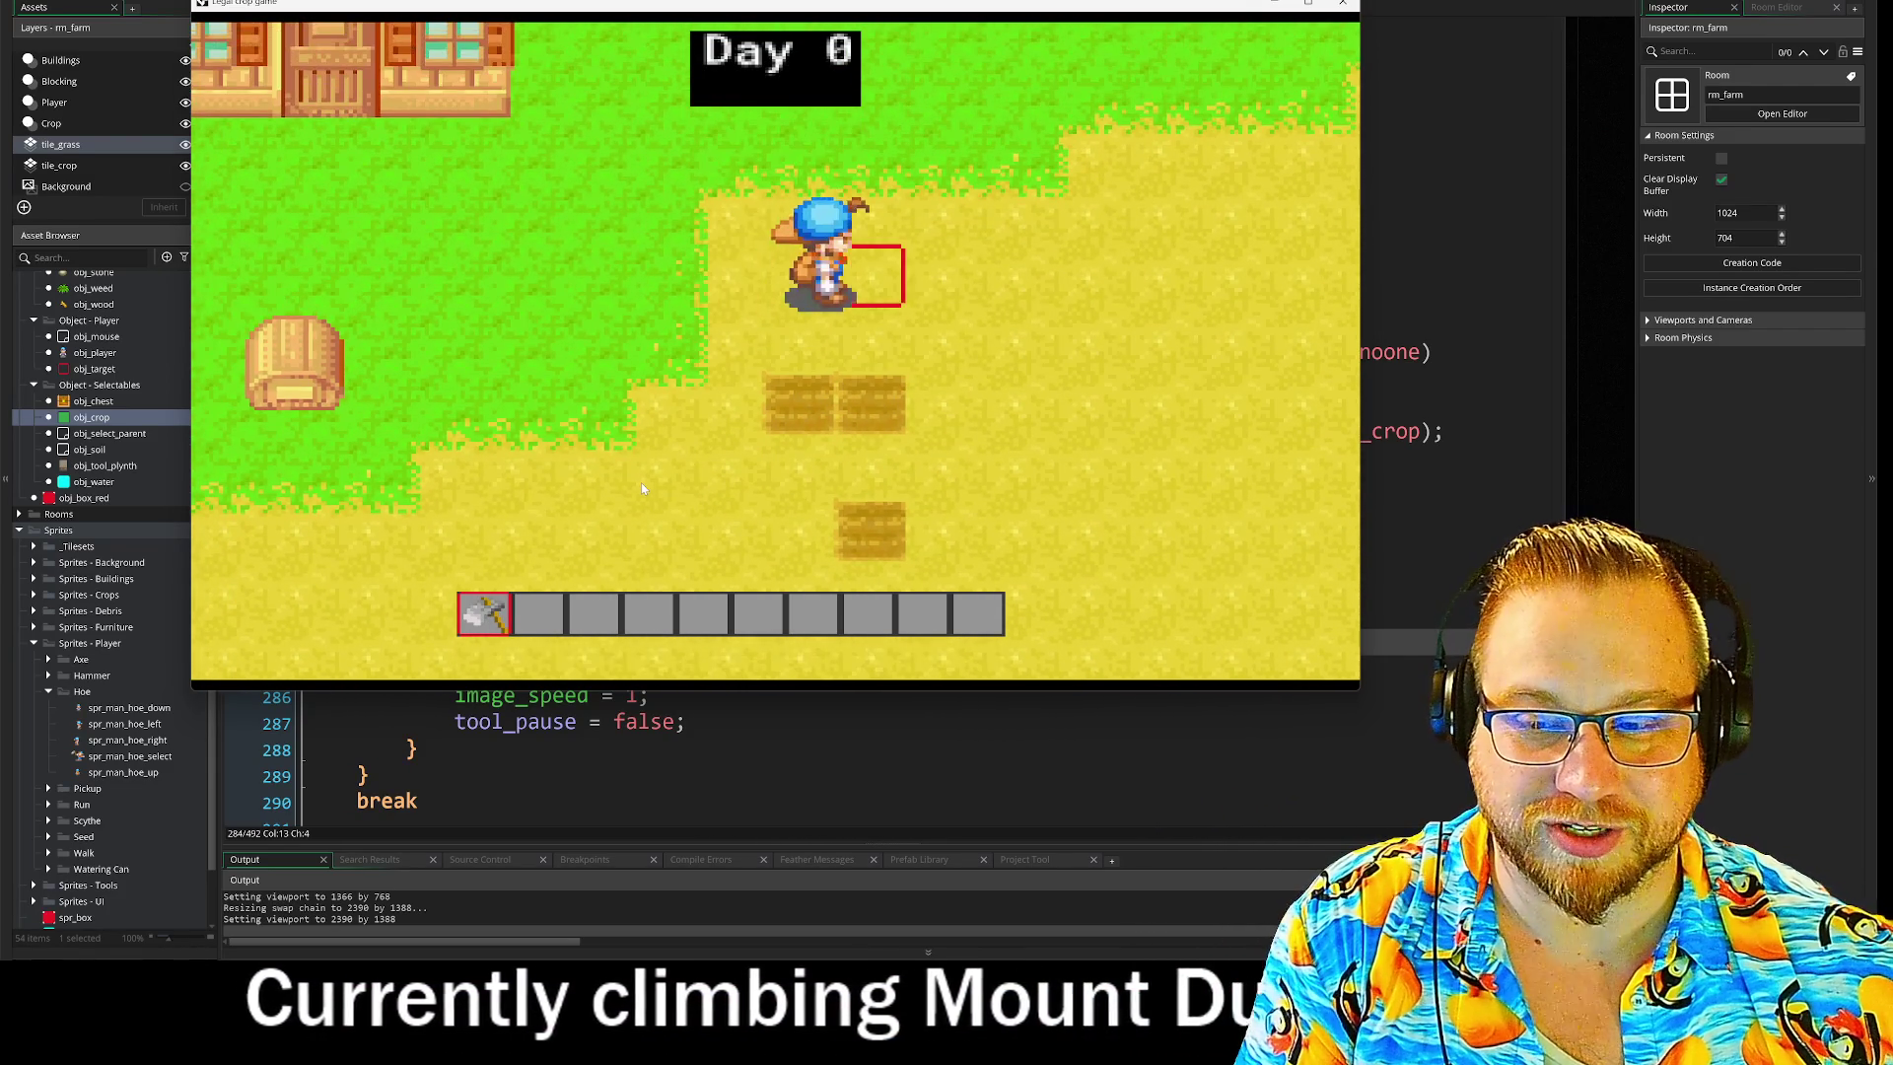
key(s)
key(a)
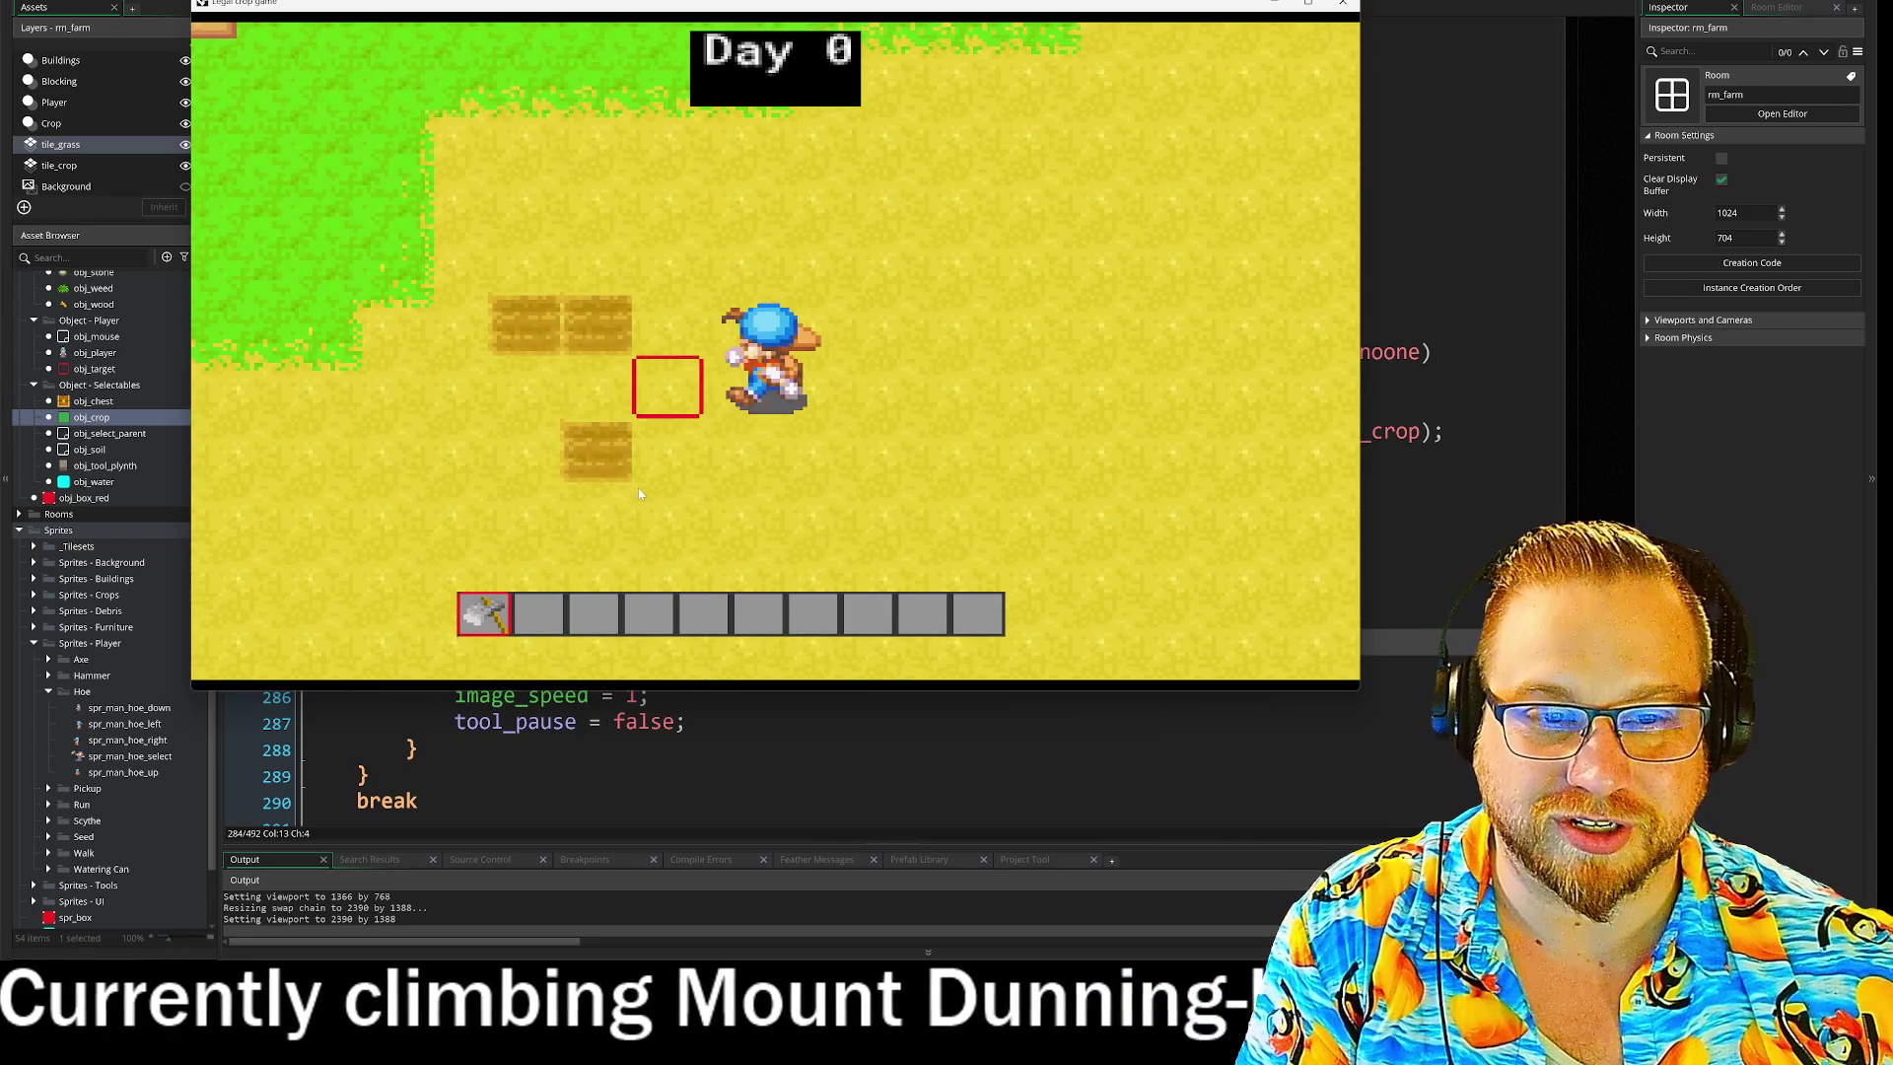
Till a row of middle-field tiles while walking left, then step onto untilled ground.
click(637, 488)
key(a)
click(637, 487)
click(636, 488)
key(a)
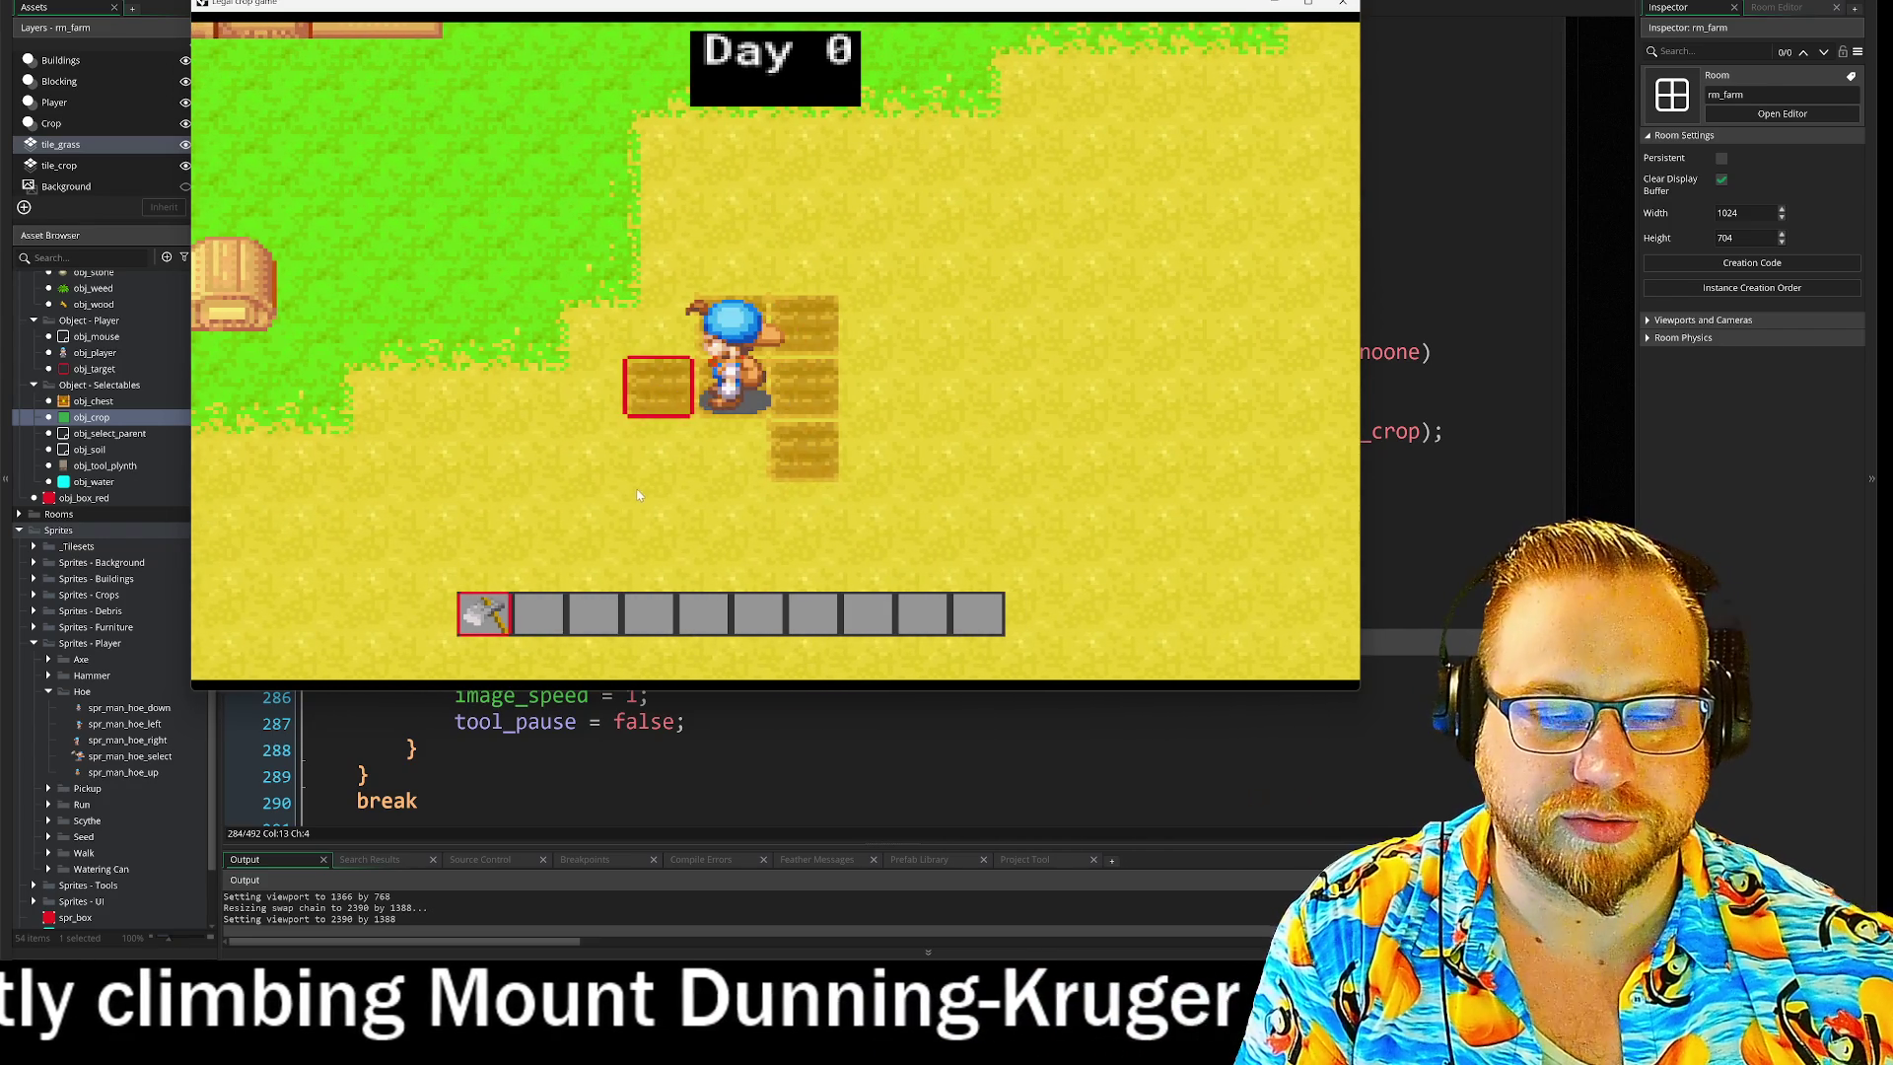
click(636, 488)
key(w)
key(a)
click(625, 499)
key(a)
key(s)
click(613, 505)
key(s)
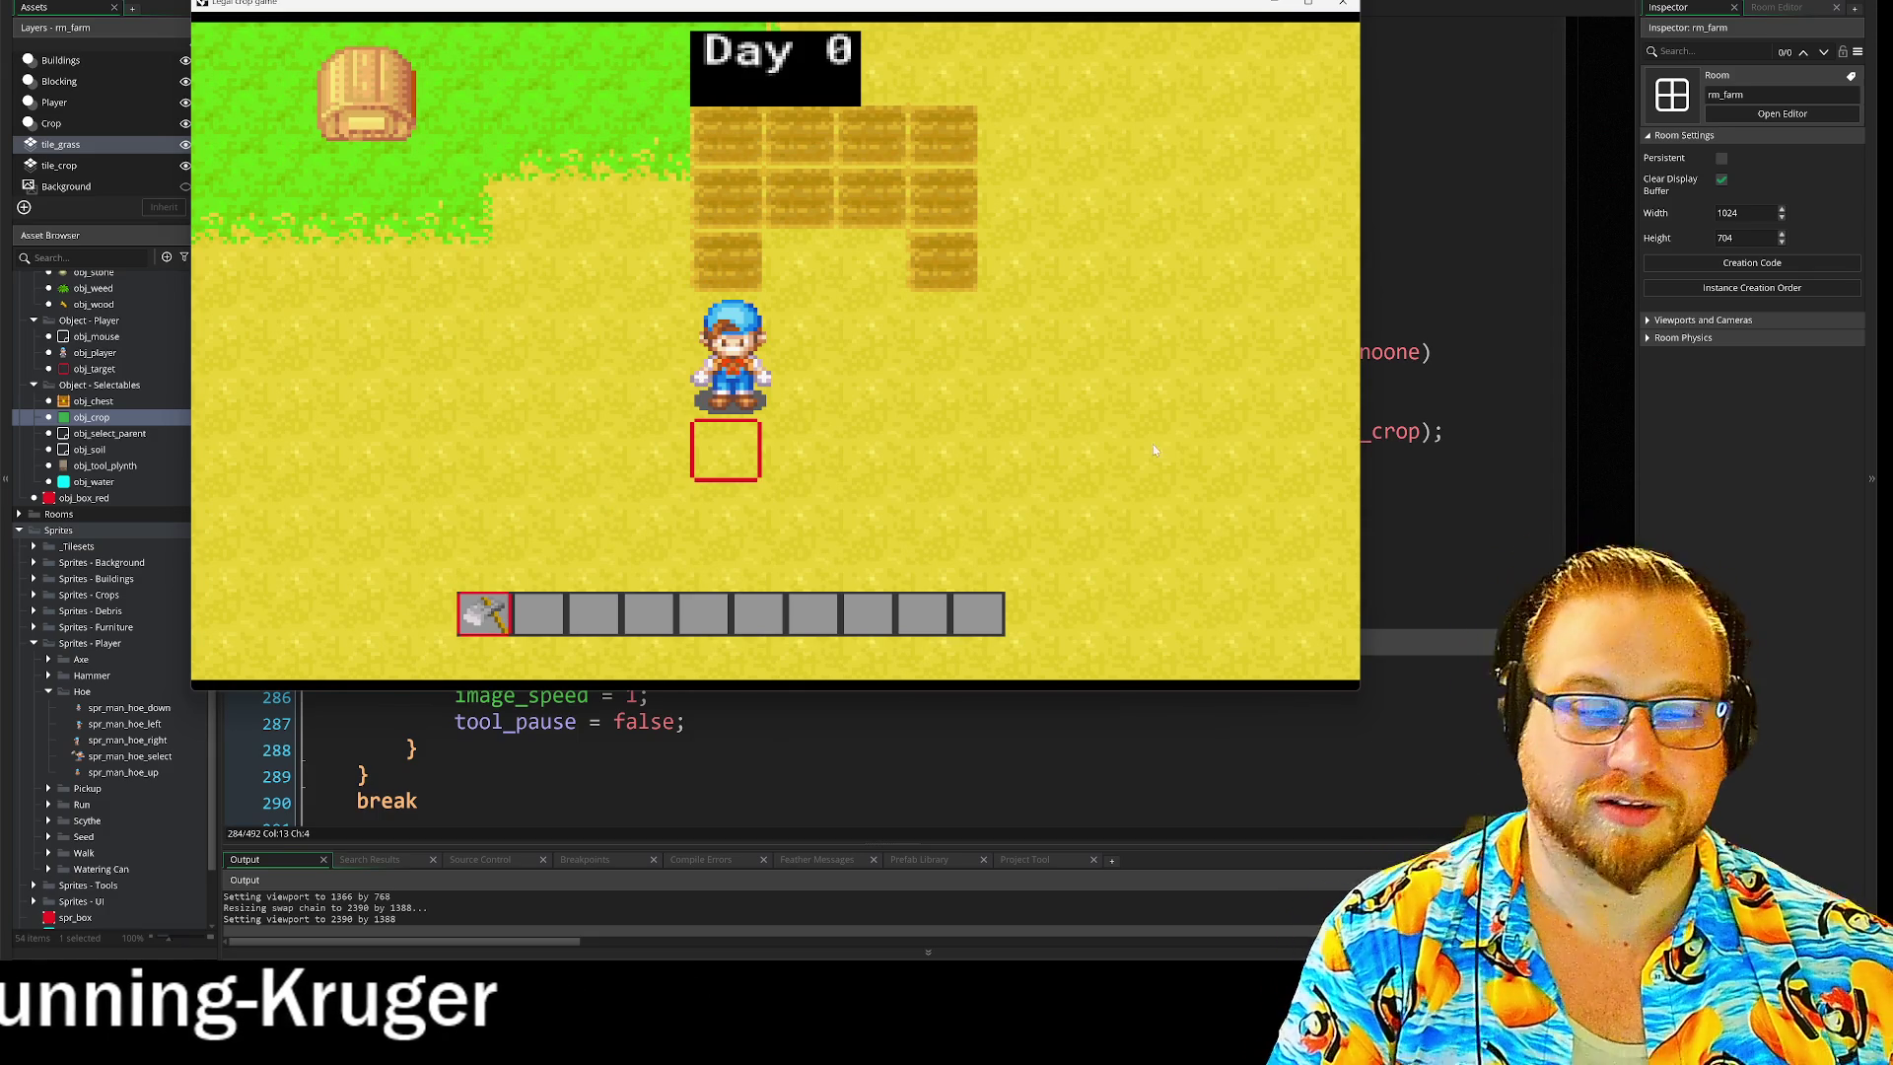
key(s)
key(w)
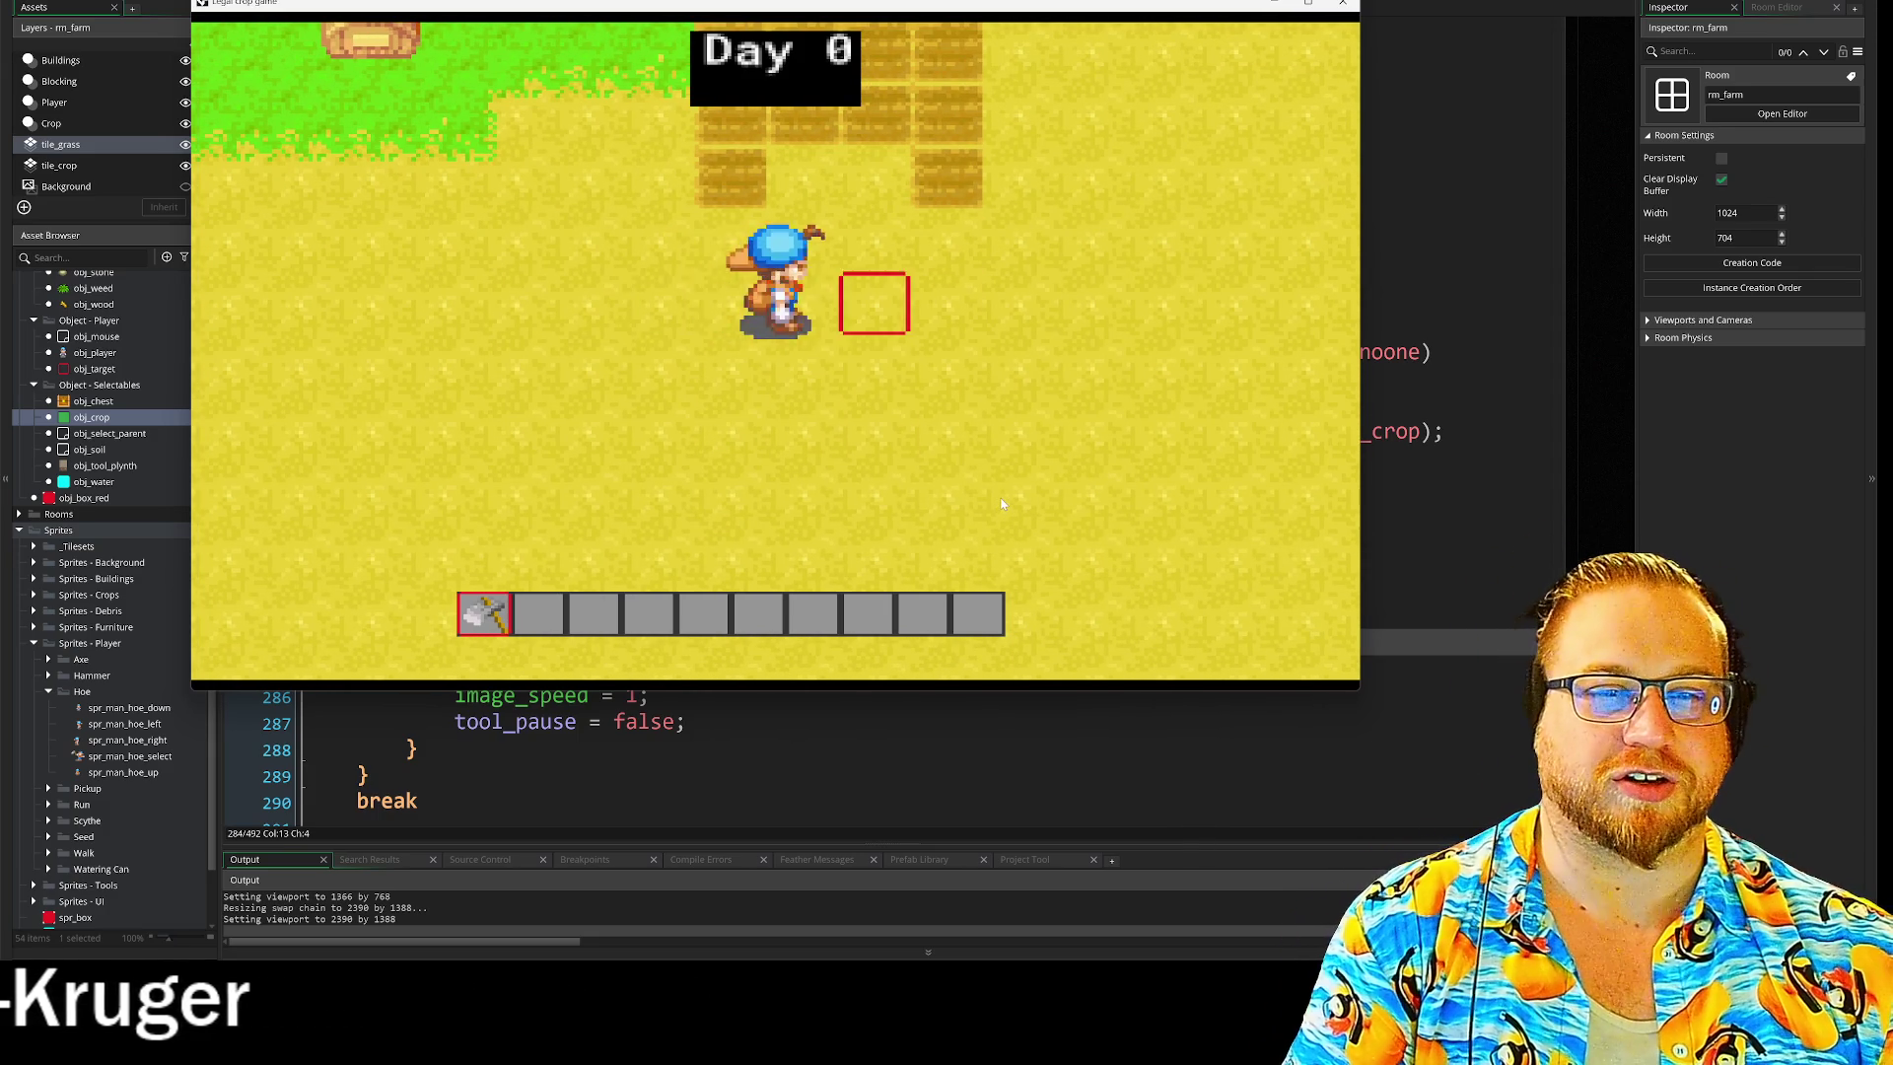
Till more plots to the player's right and left, including one with the Space key.
click(1001, 503)
key(a)
key(s)
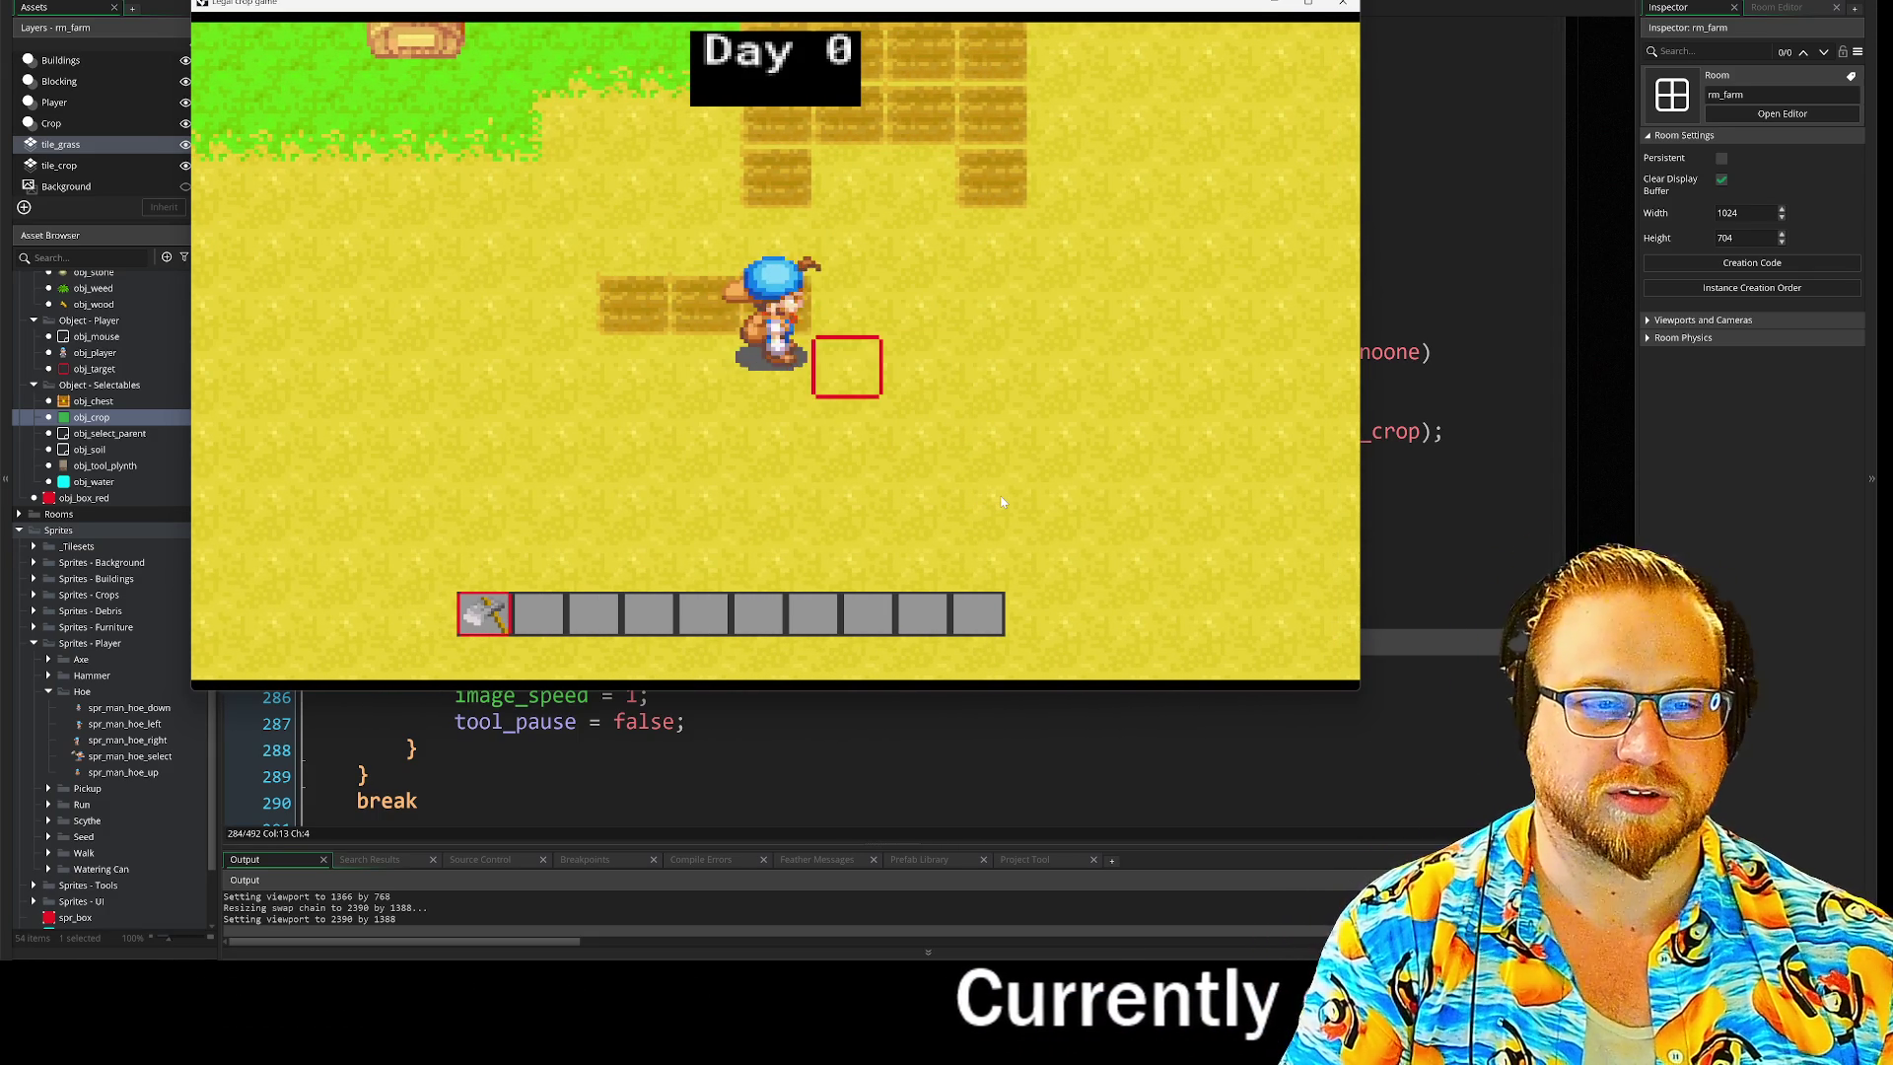
key(d)
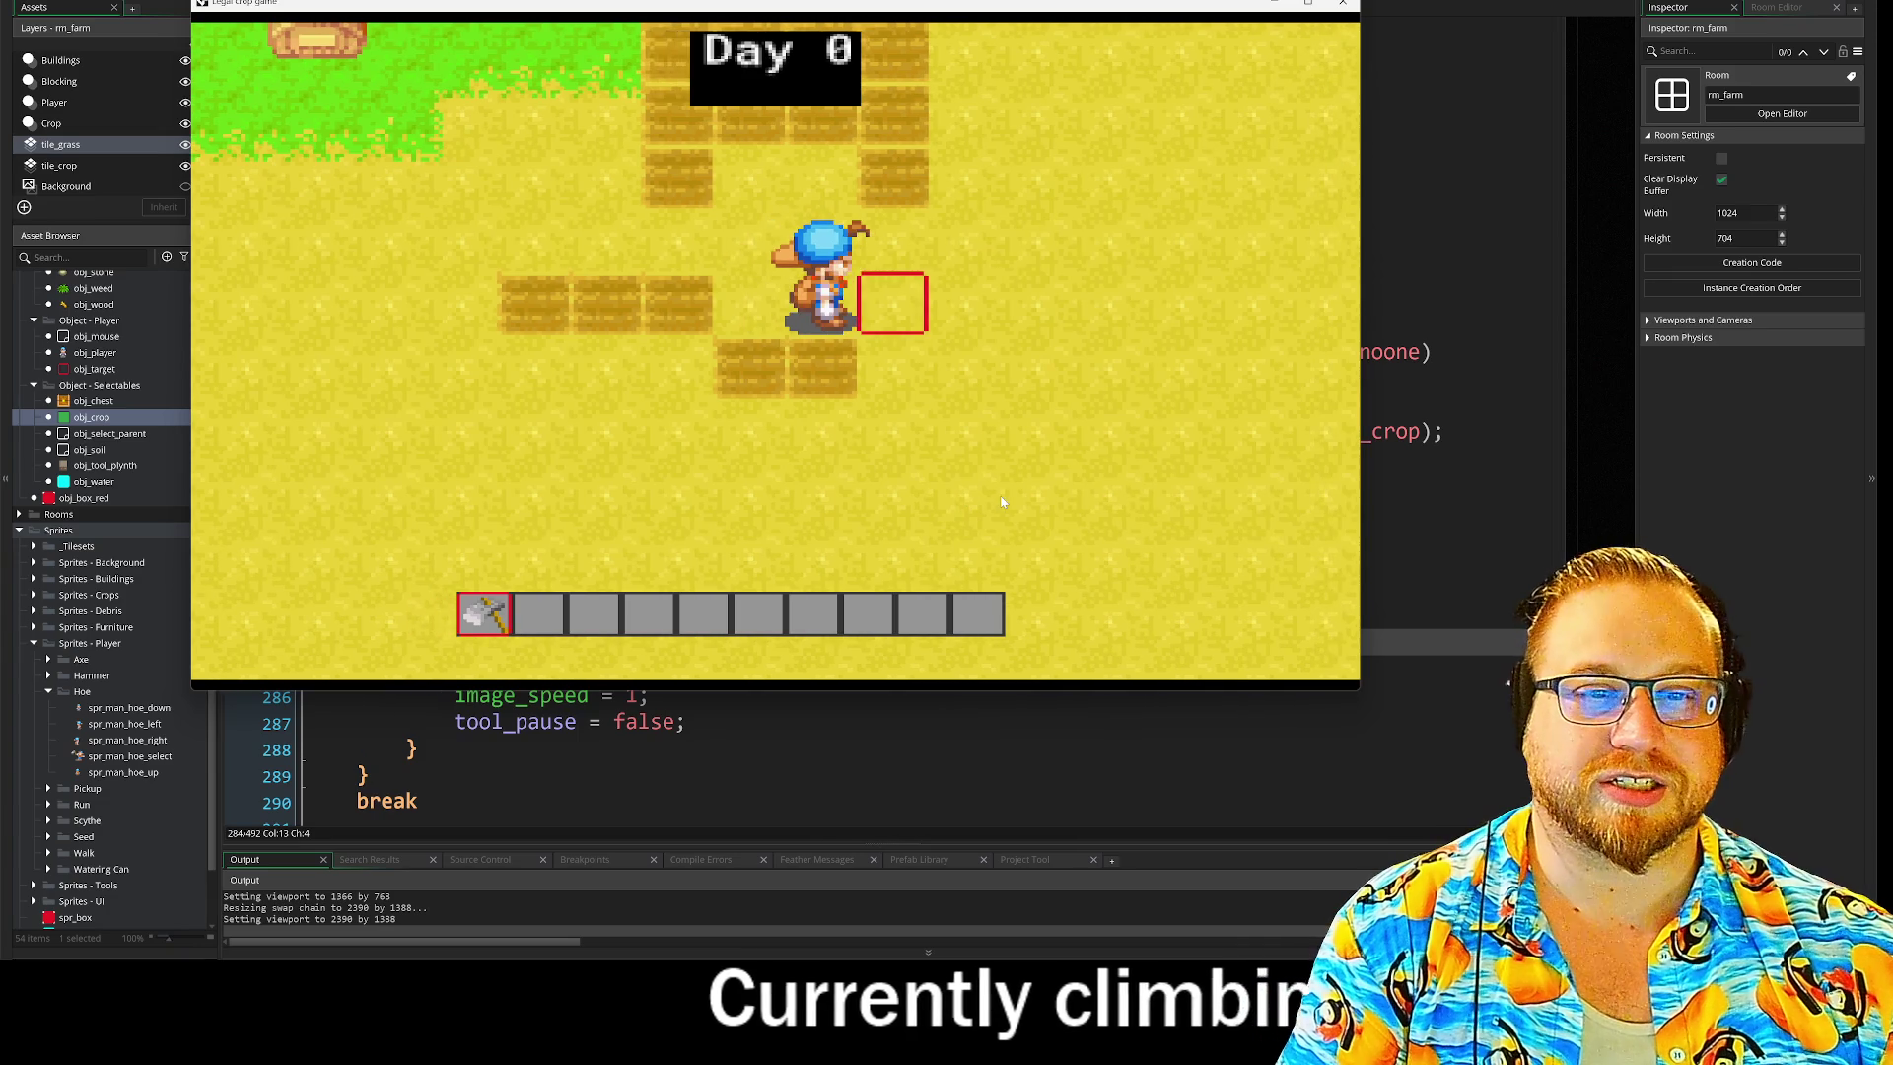
click(1000, 503)
key(d)
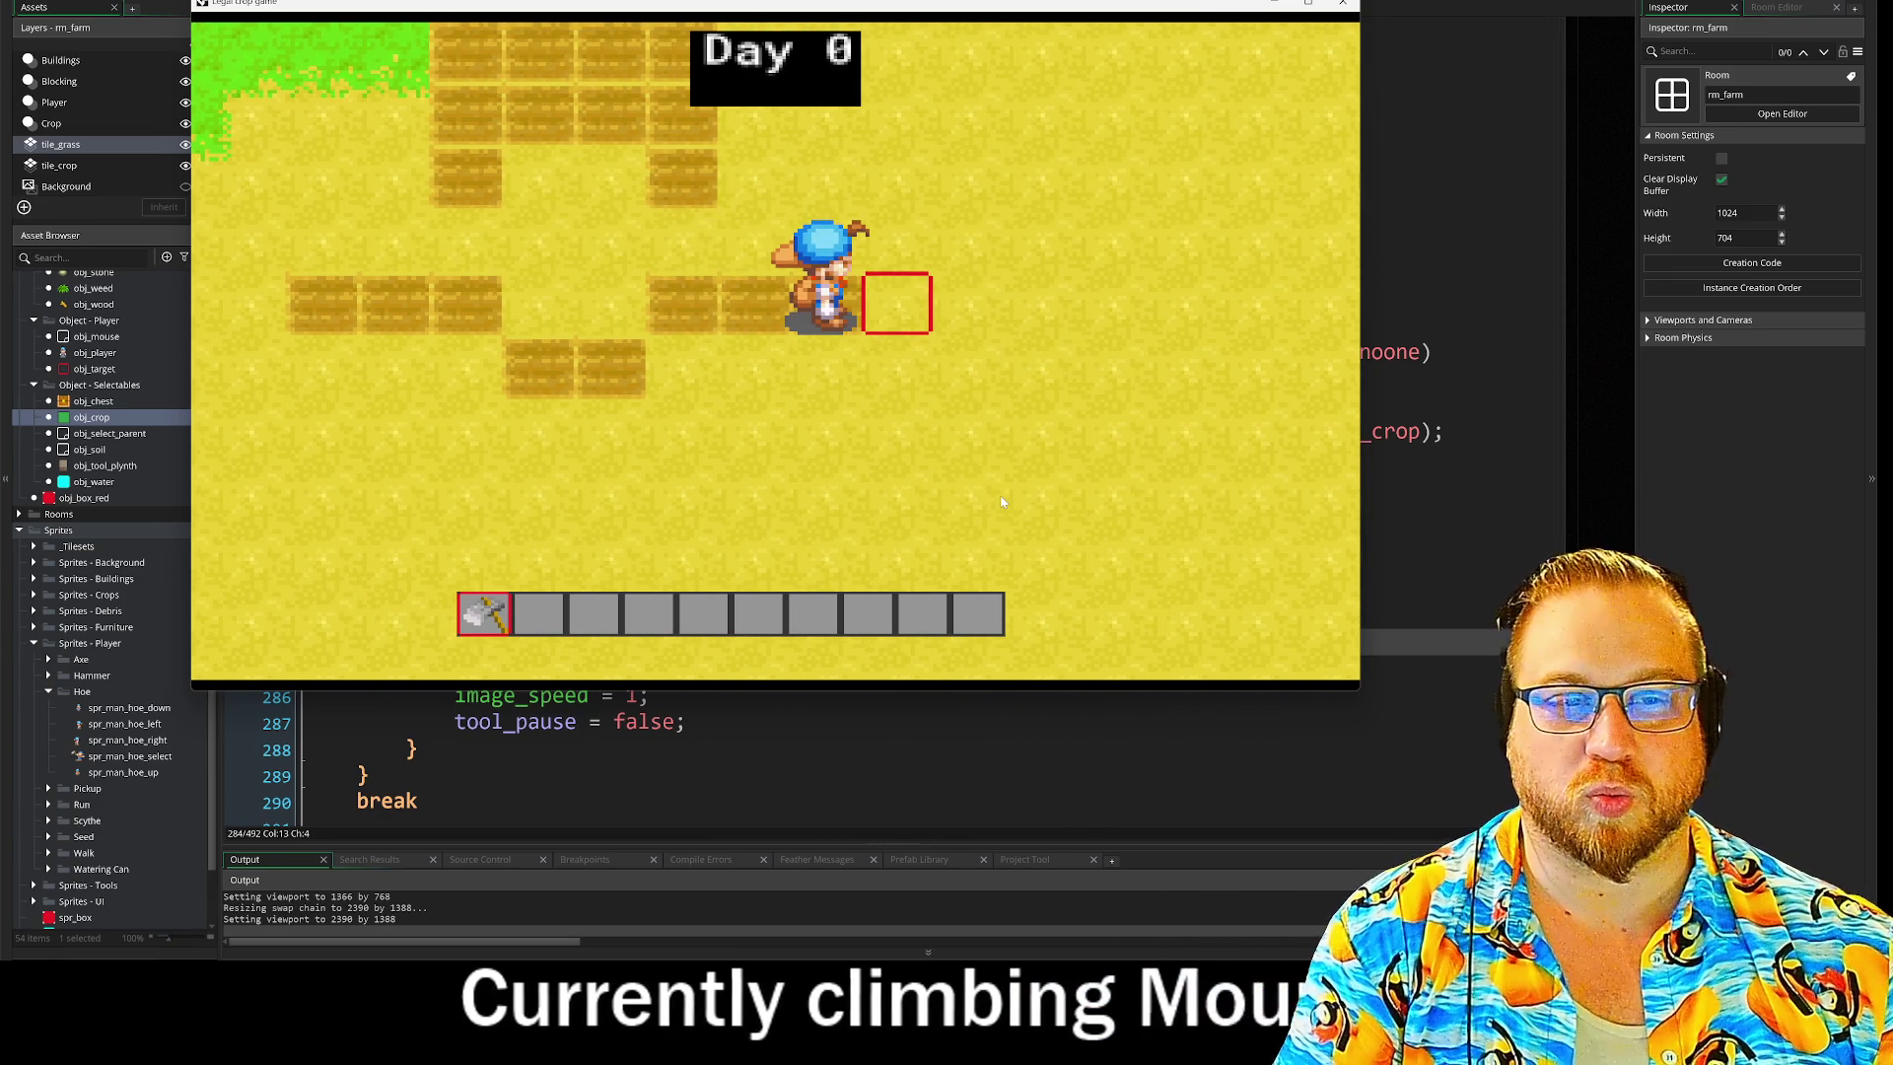
click(1001, 503)
key(a)
key(s)
key(a)
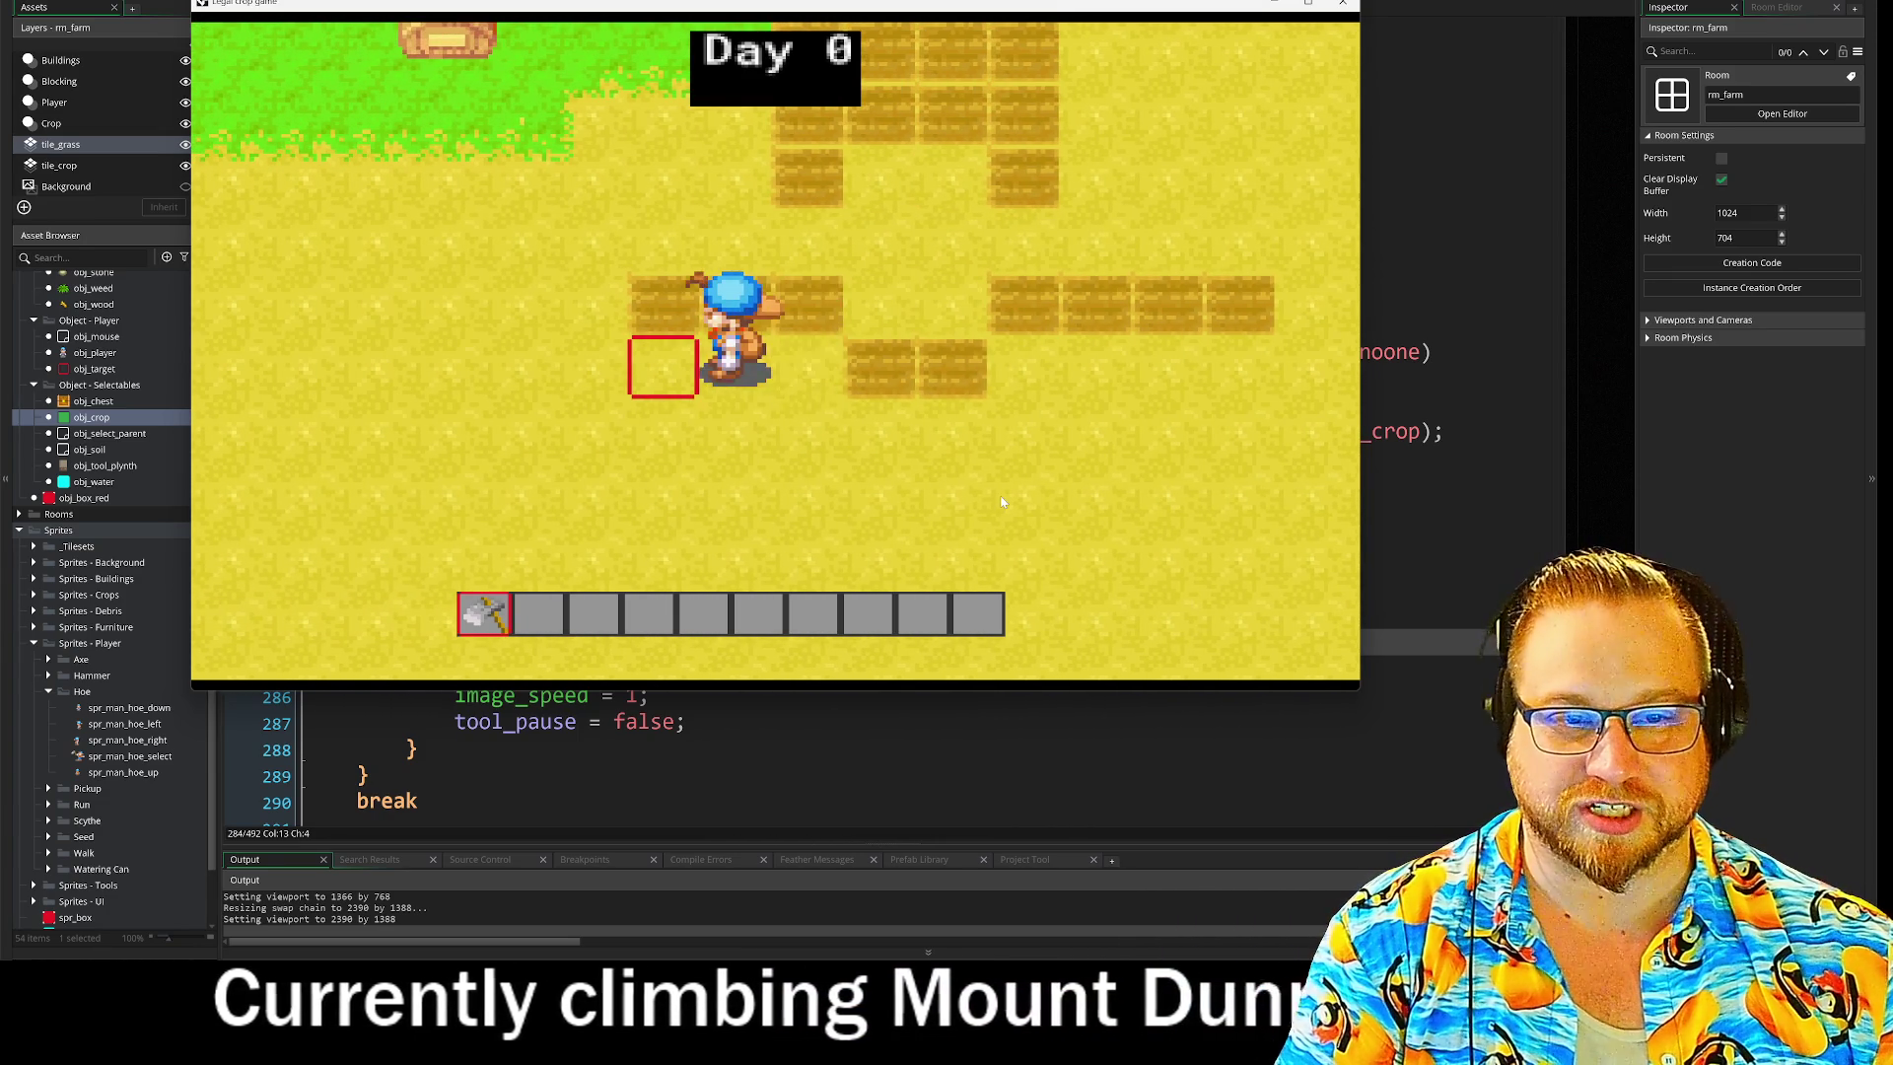
click(1001, 503)
key(d)
key(d)
key(a)
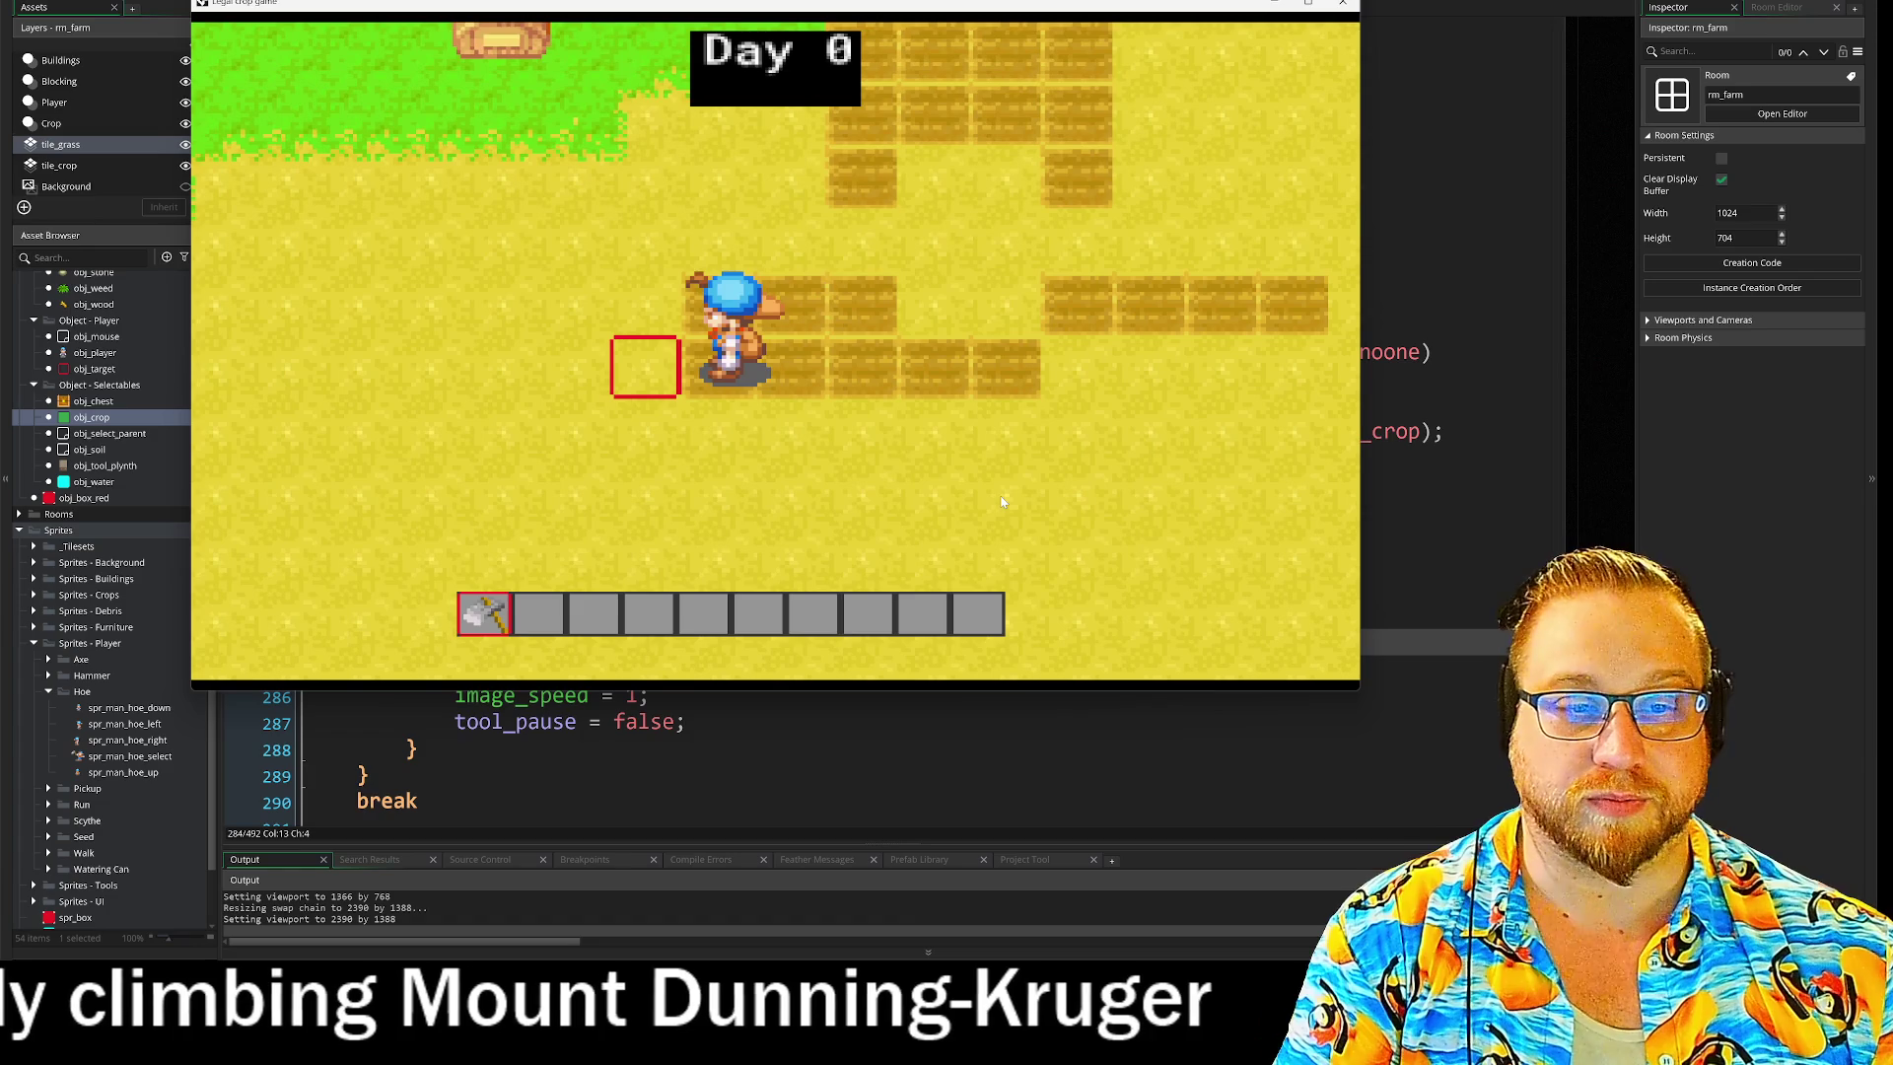
key(space)
key(s)
key(d)
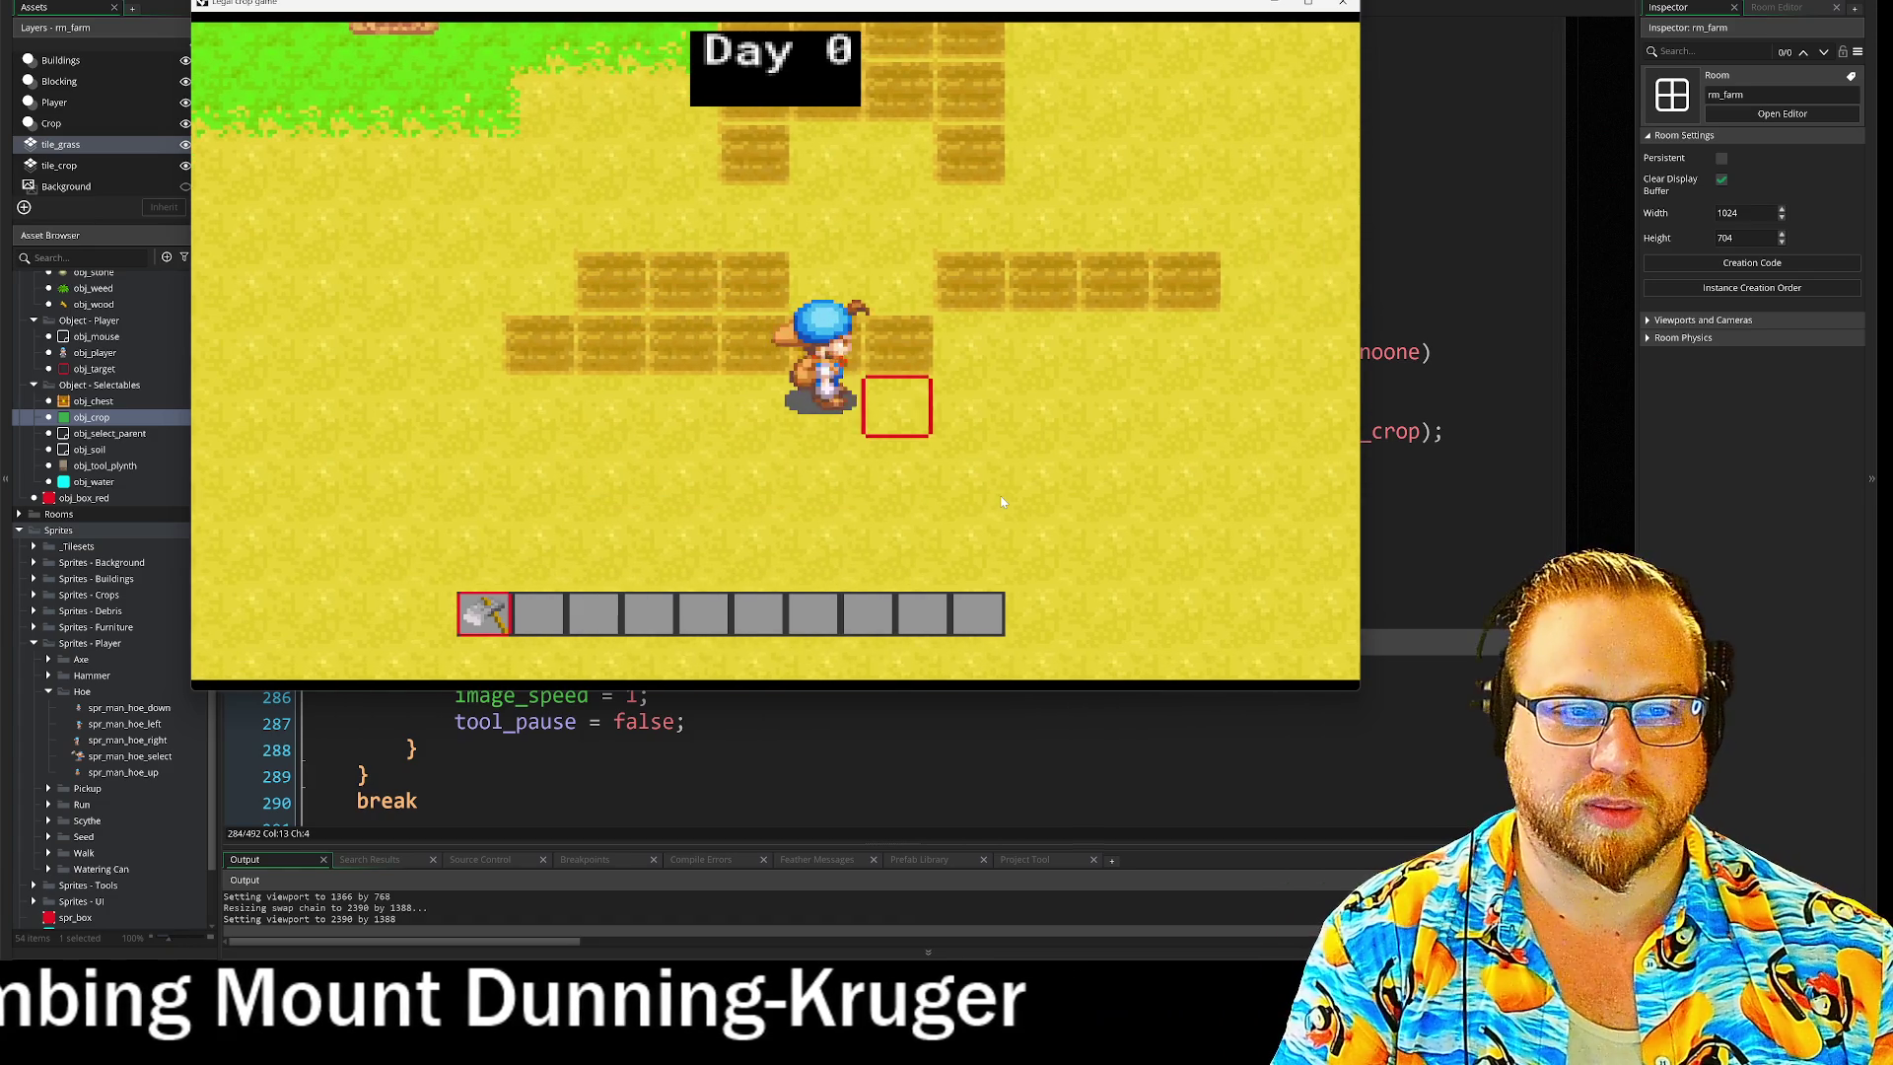
key(d)
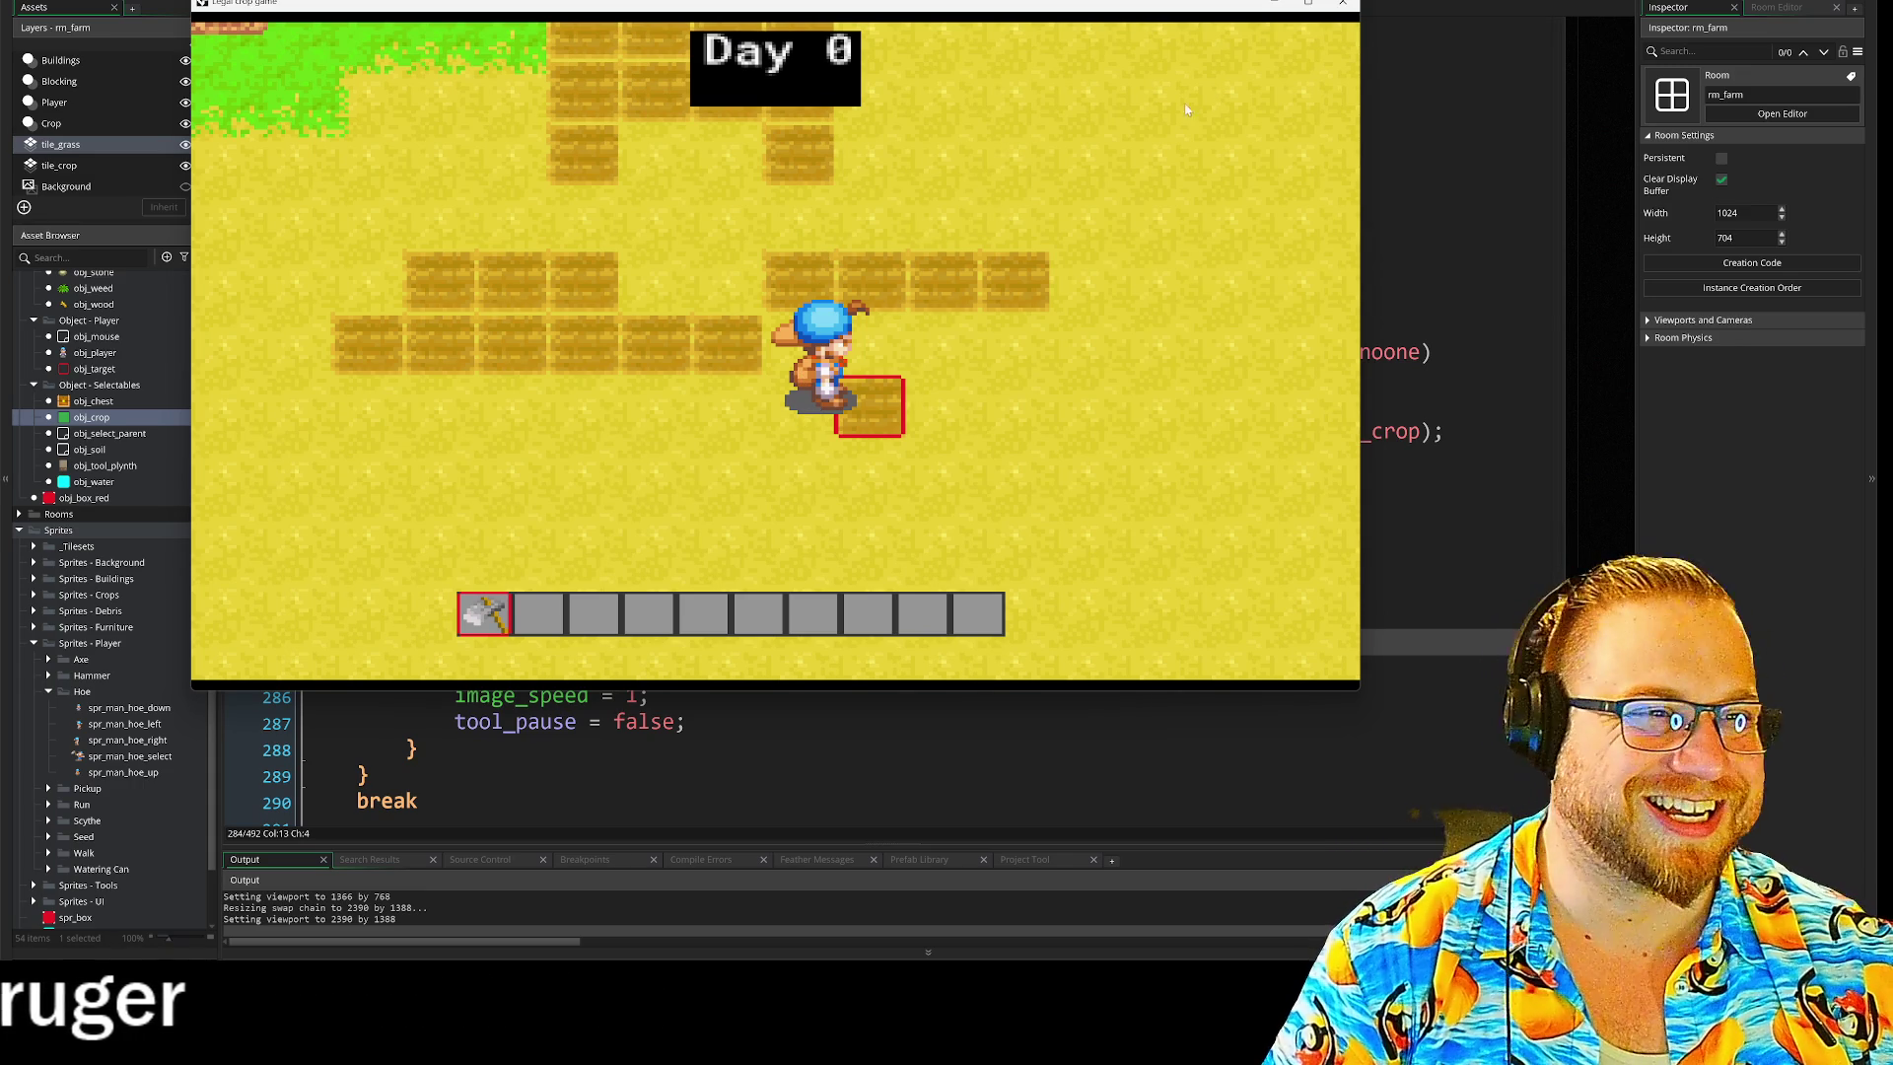
Close the farm game window to get back to the Actions code.
click(1341, 3)
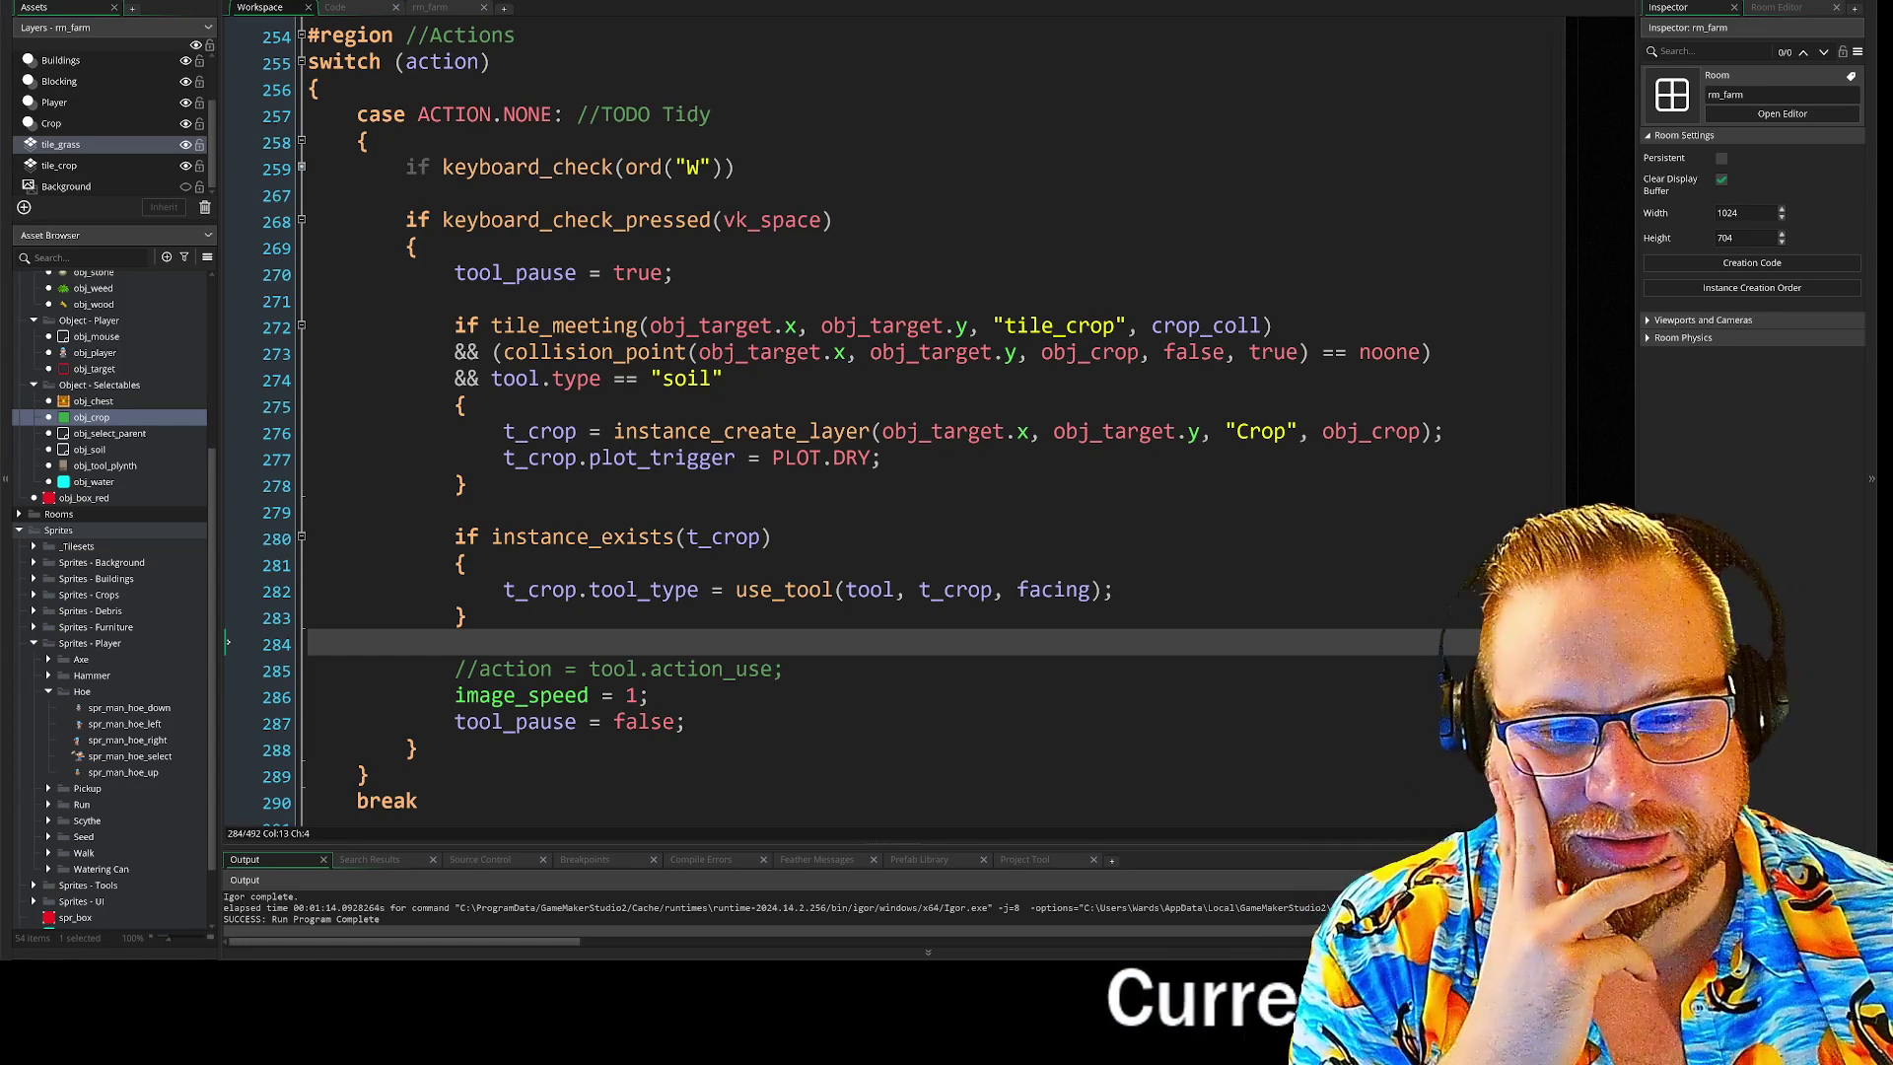
Detach the Code workspace and snap it to the right half, with the main editor on the left.
click(784, 669)
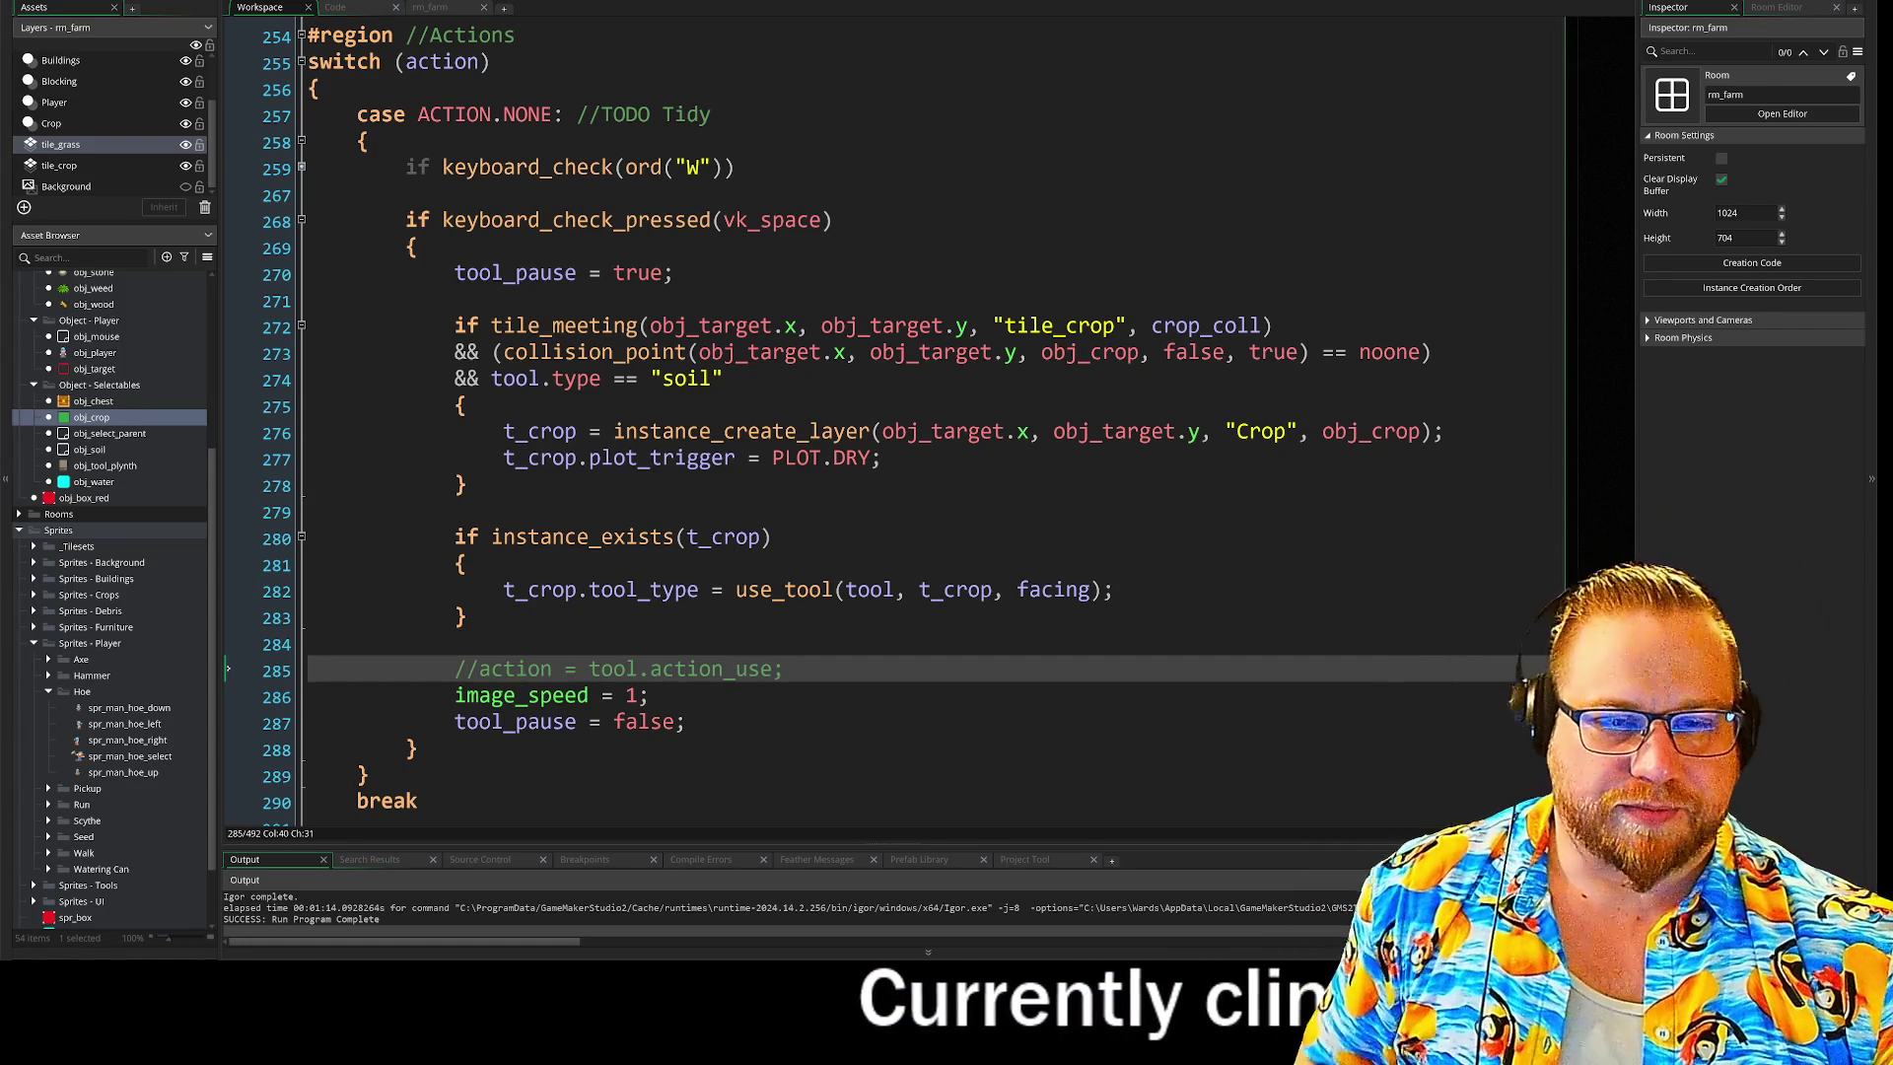
right_click(347, 12)
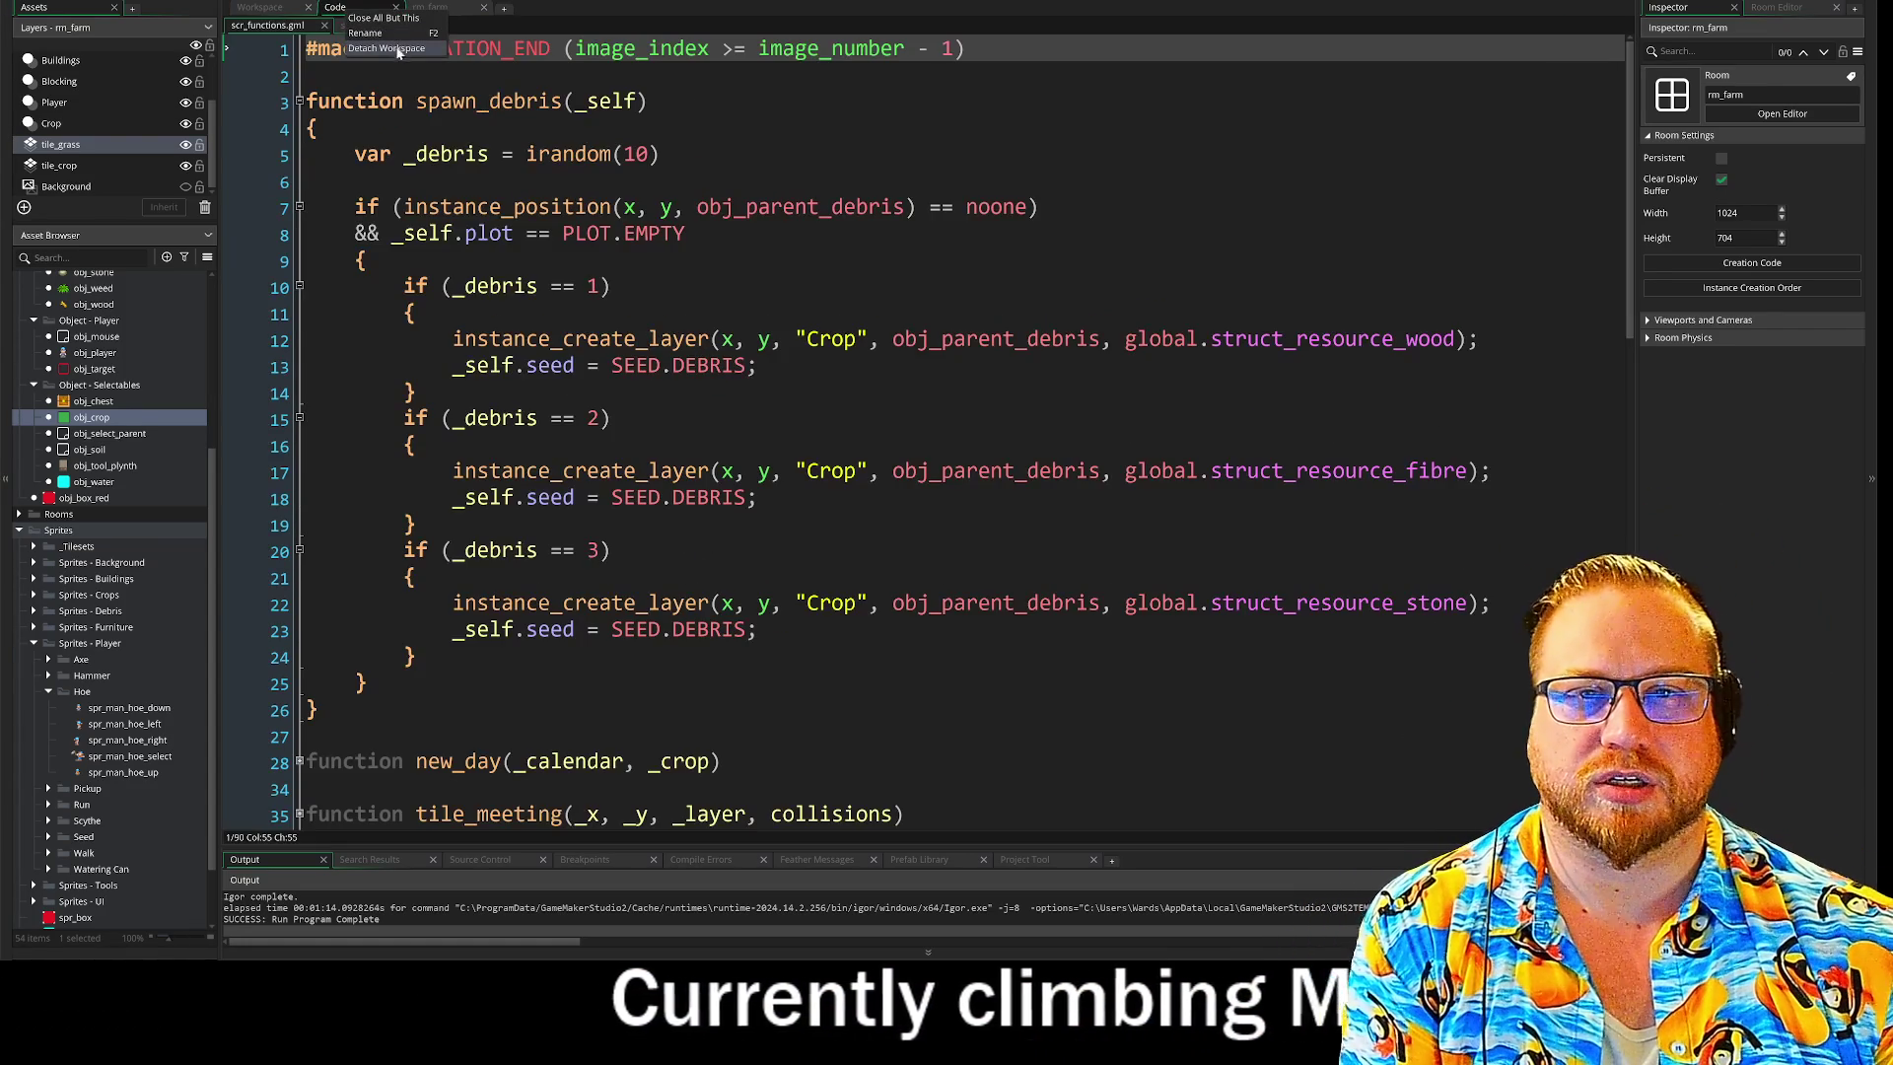
click(390, 49)
key(super+Right)
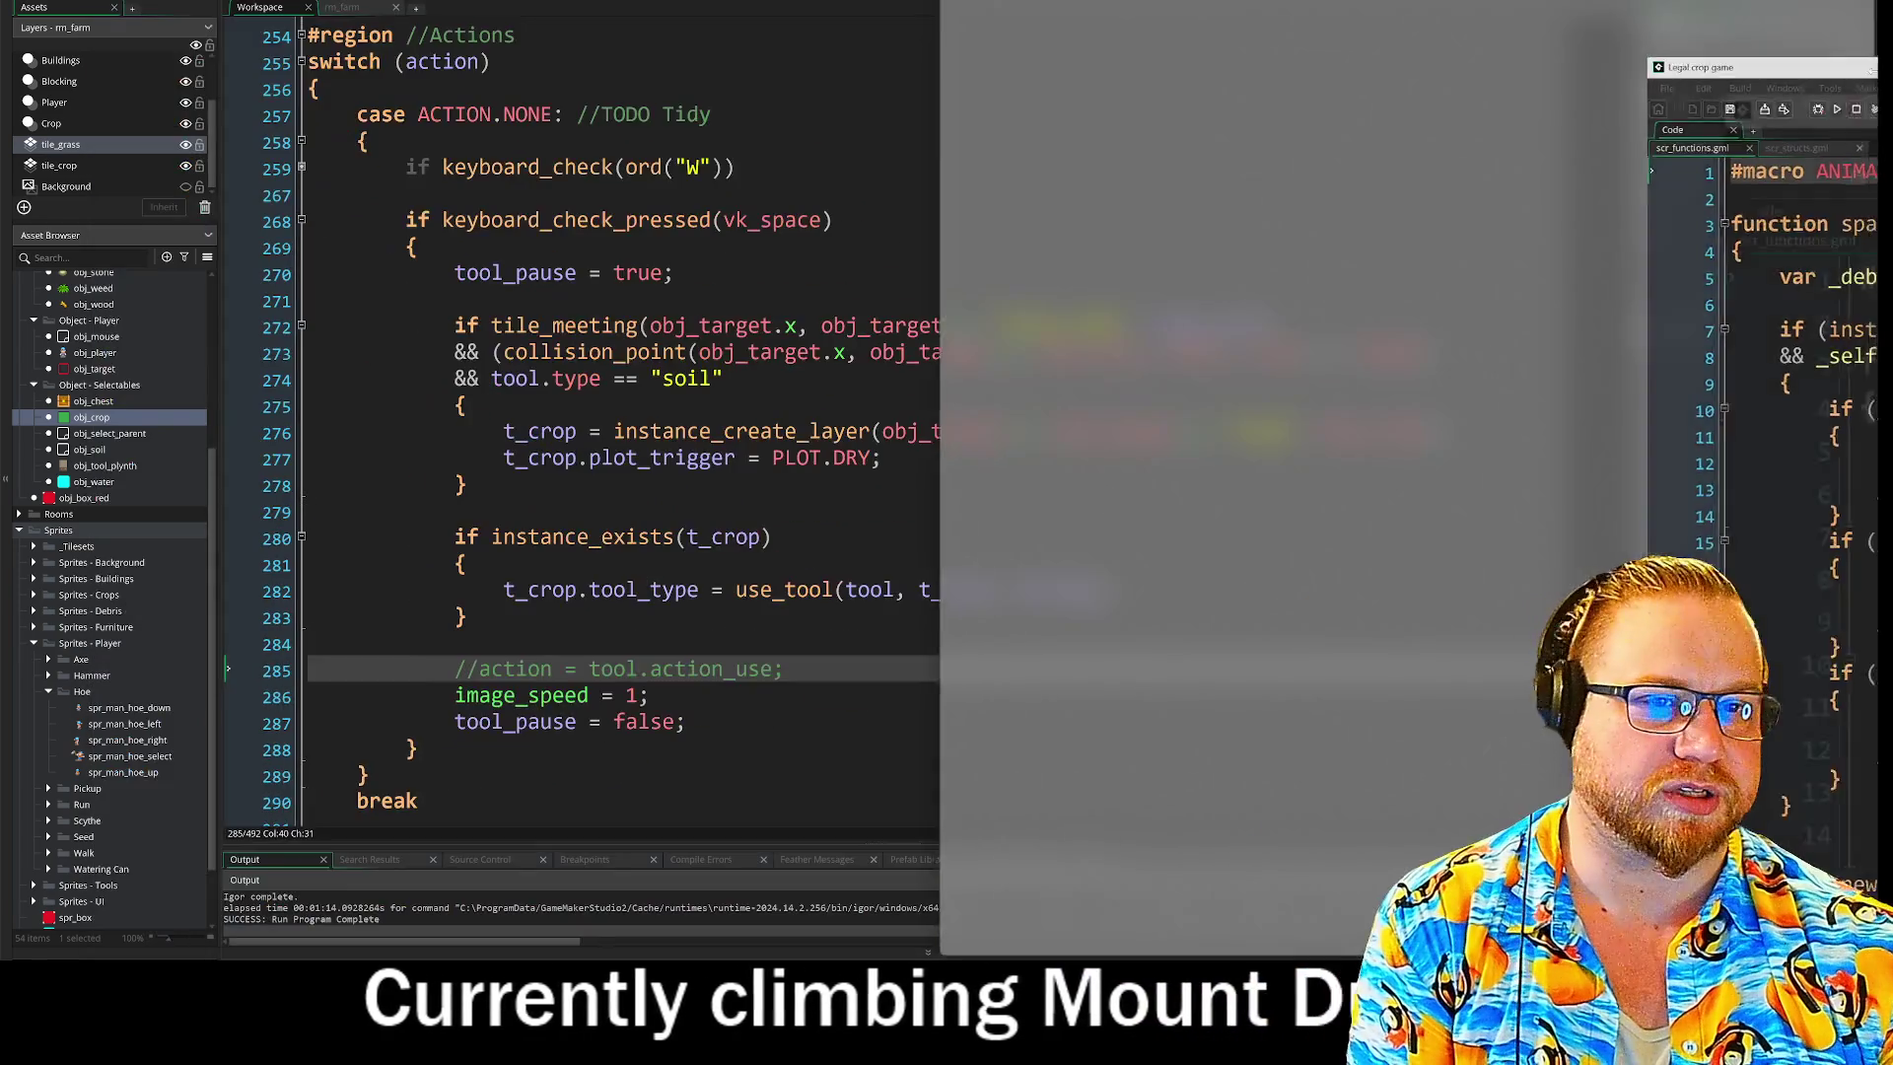
key(Return)
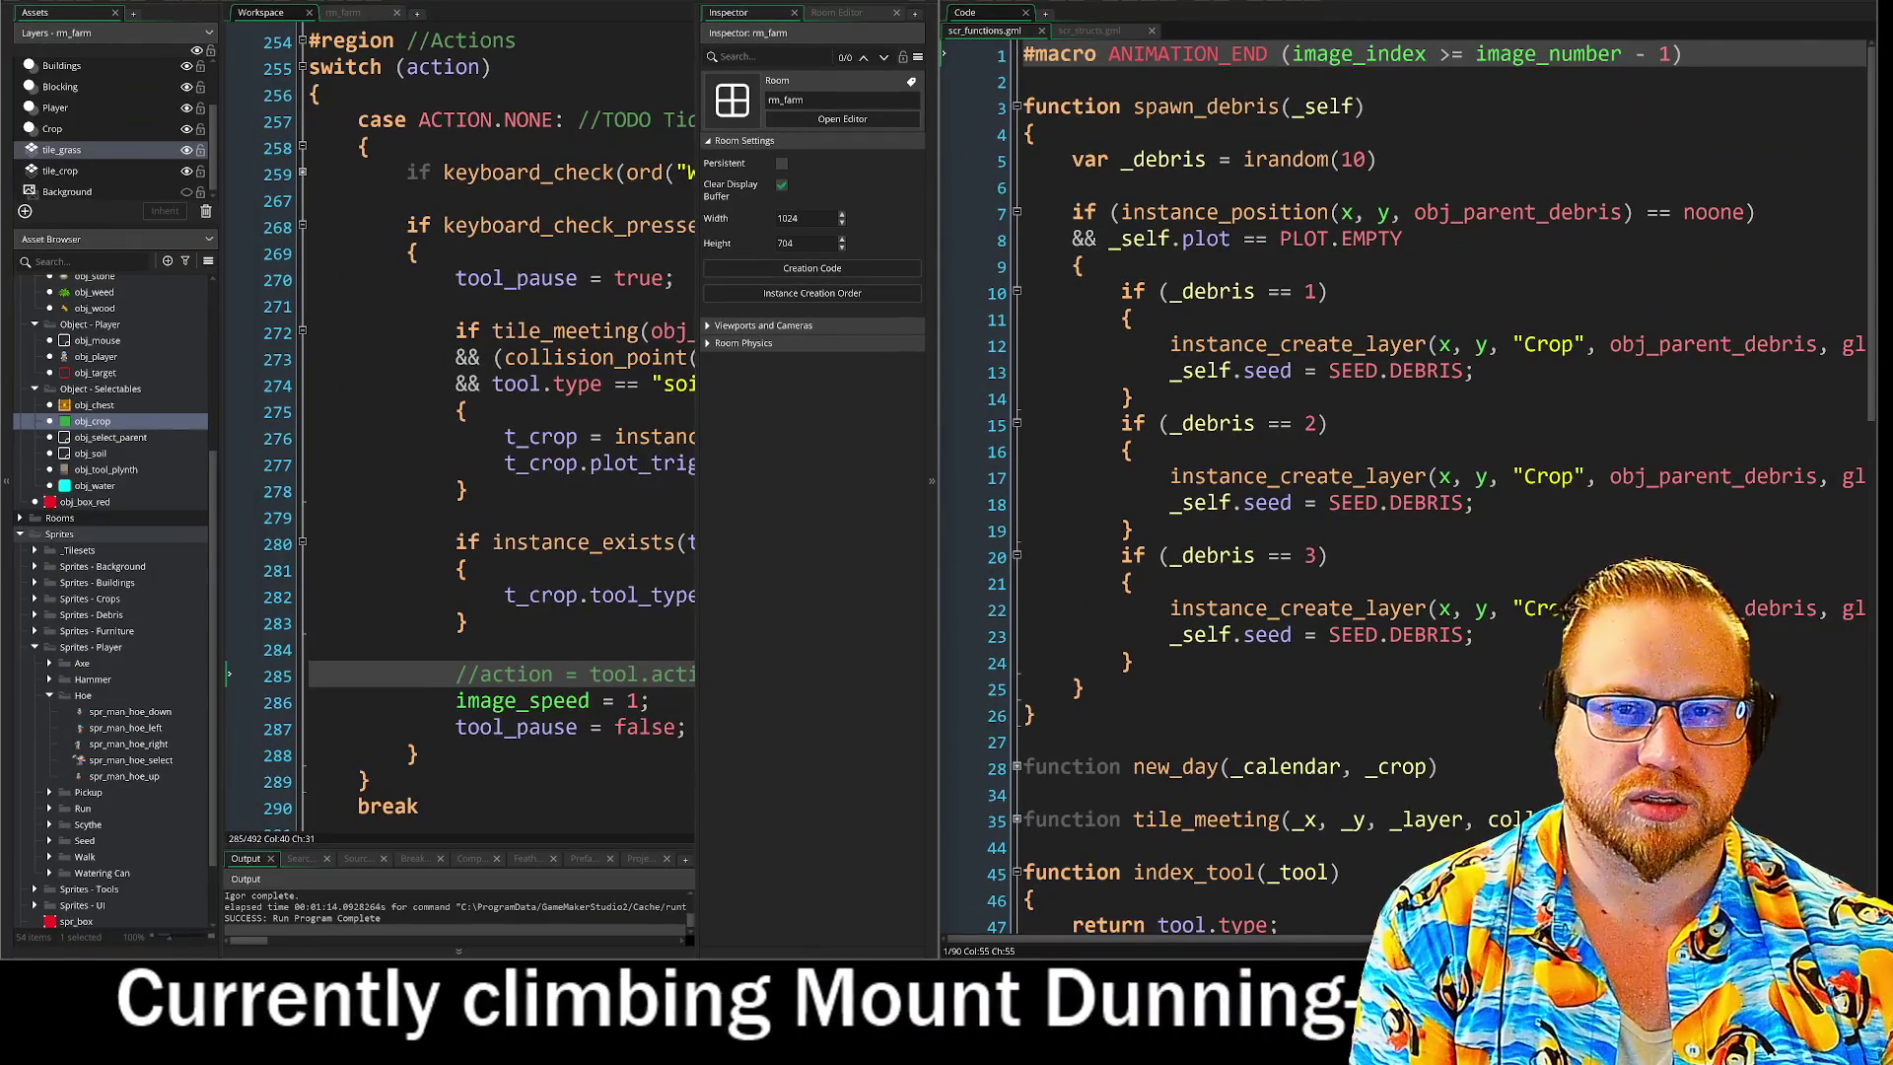
key(alt+Tab)
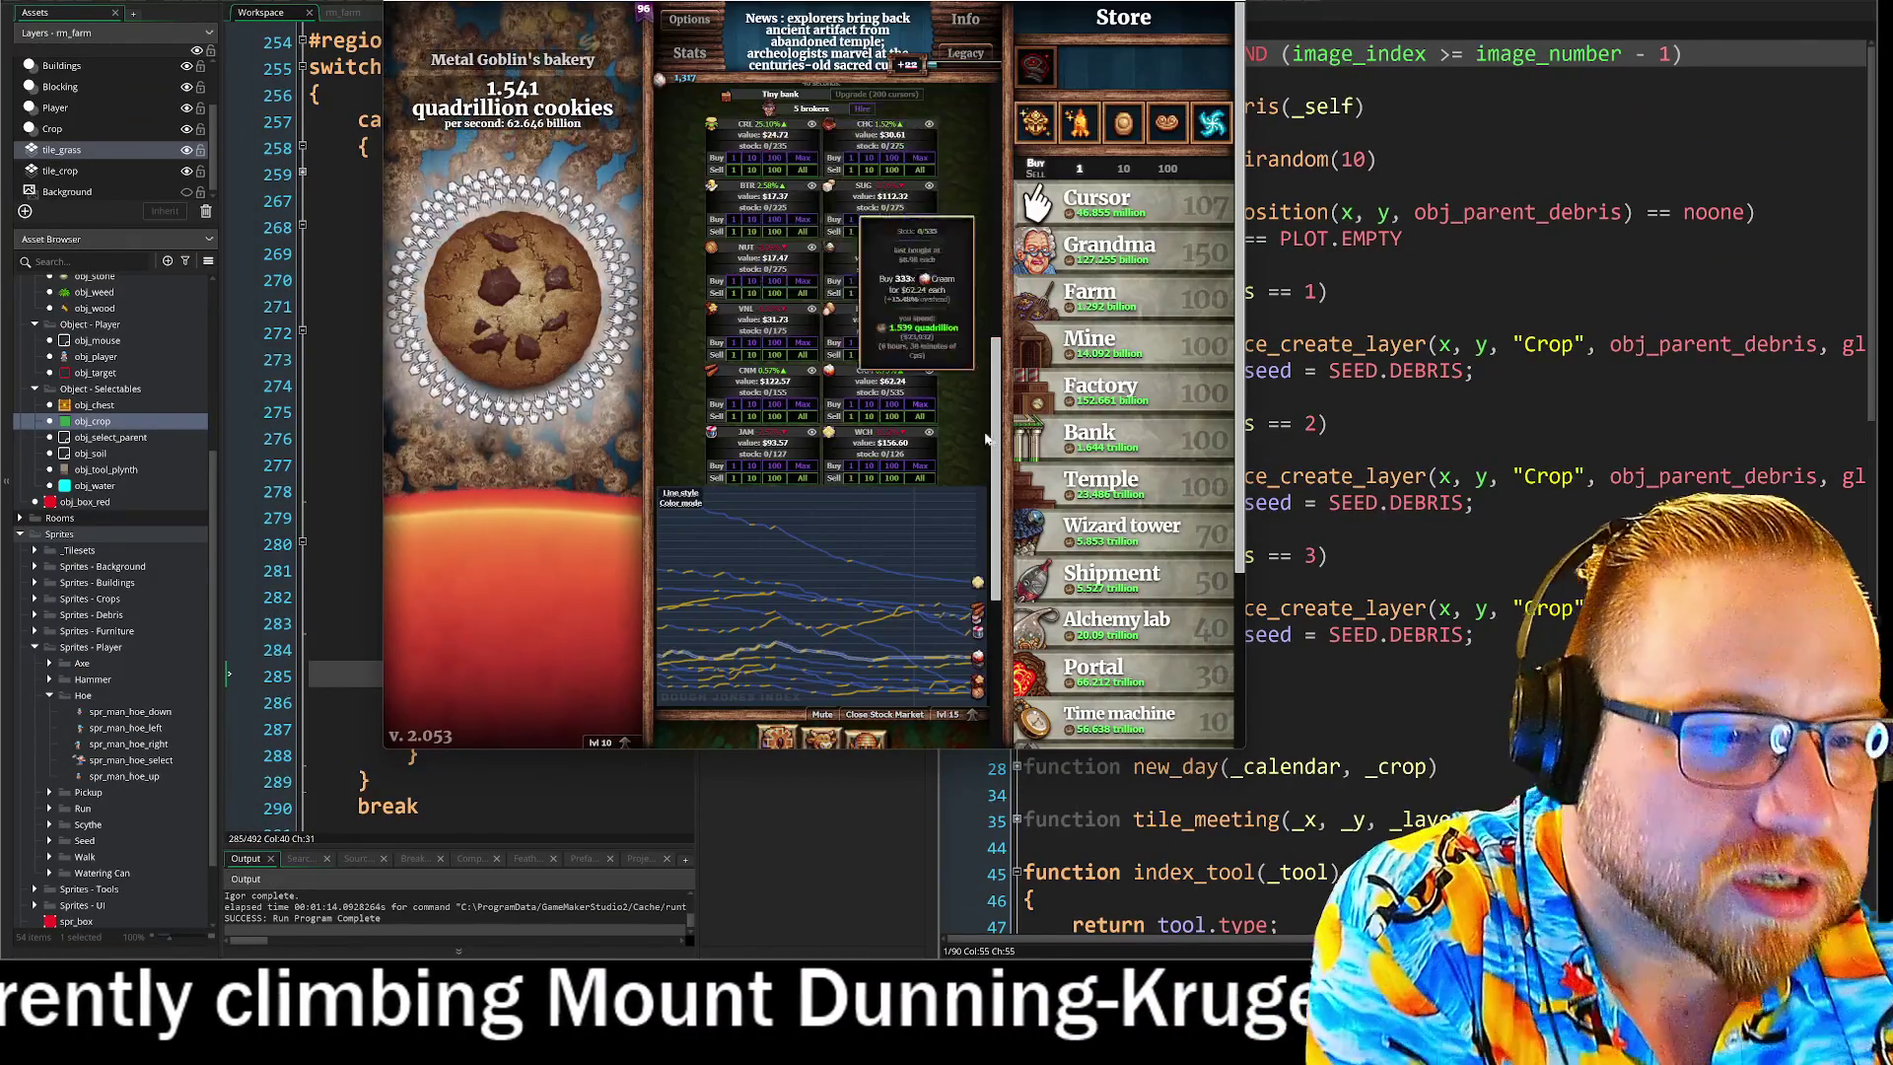
Inspect the stock market goods and show every stock line on the market chart.
mouse_move(939, 632)
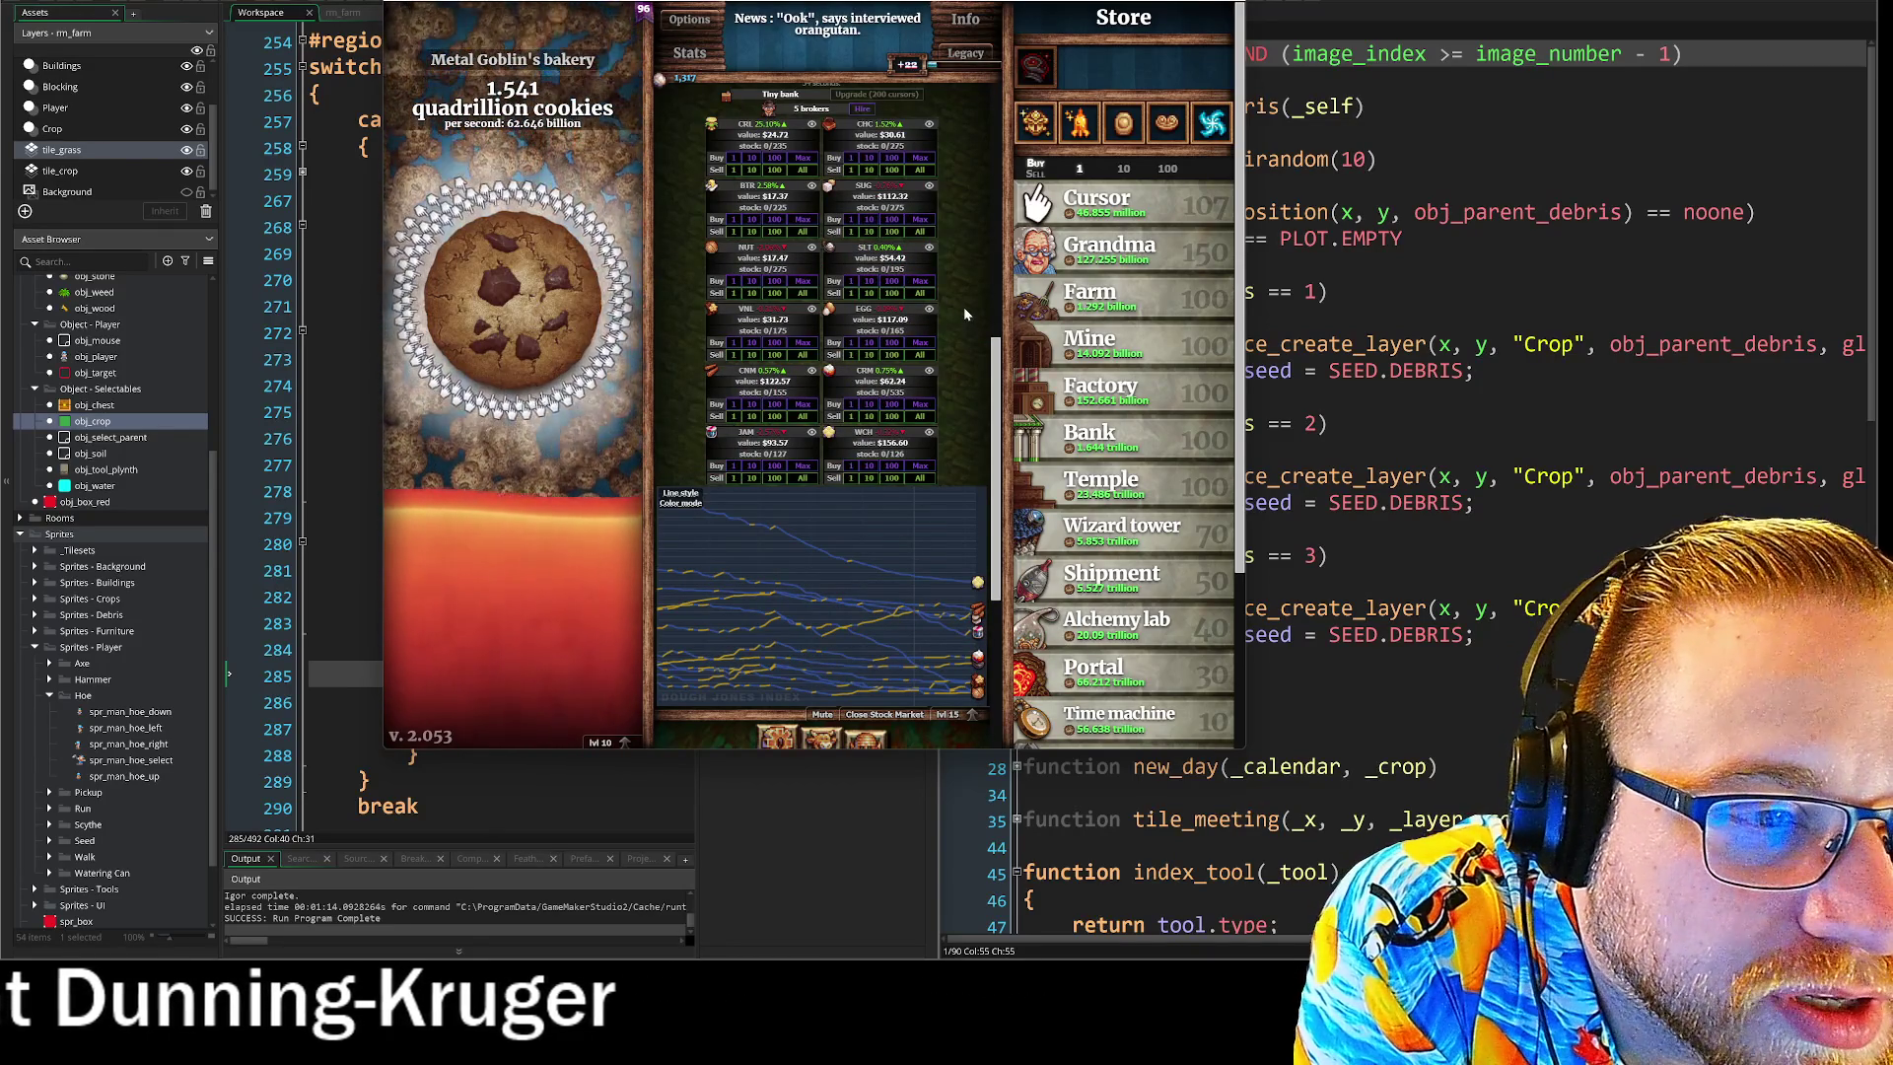
mouse_move(807, 256)
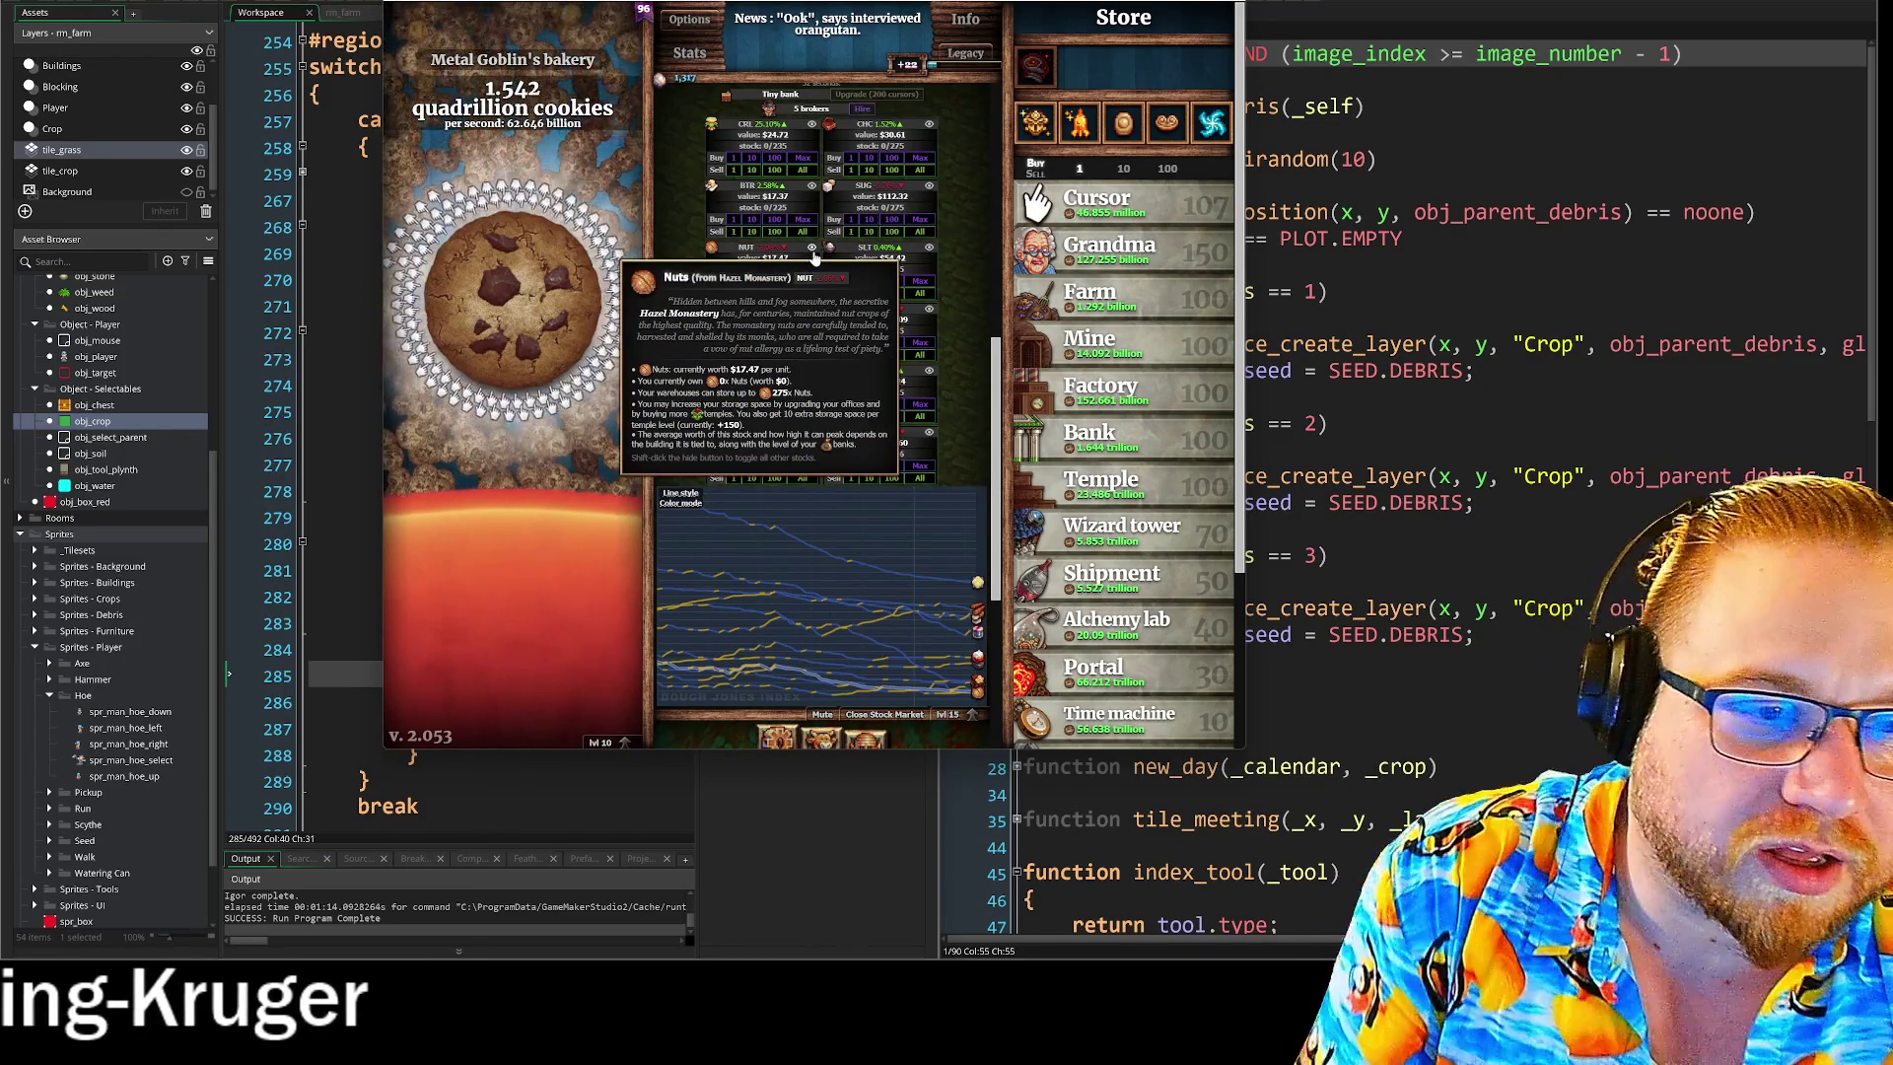
mouse_move(811, 193)
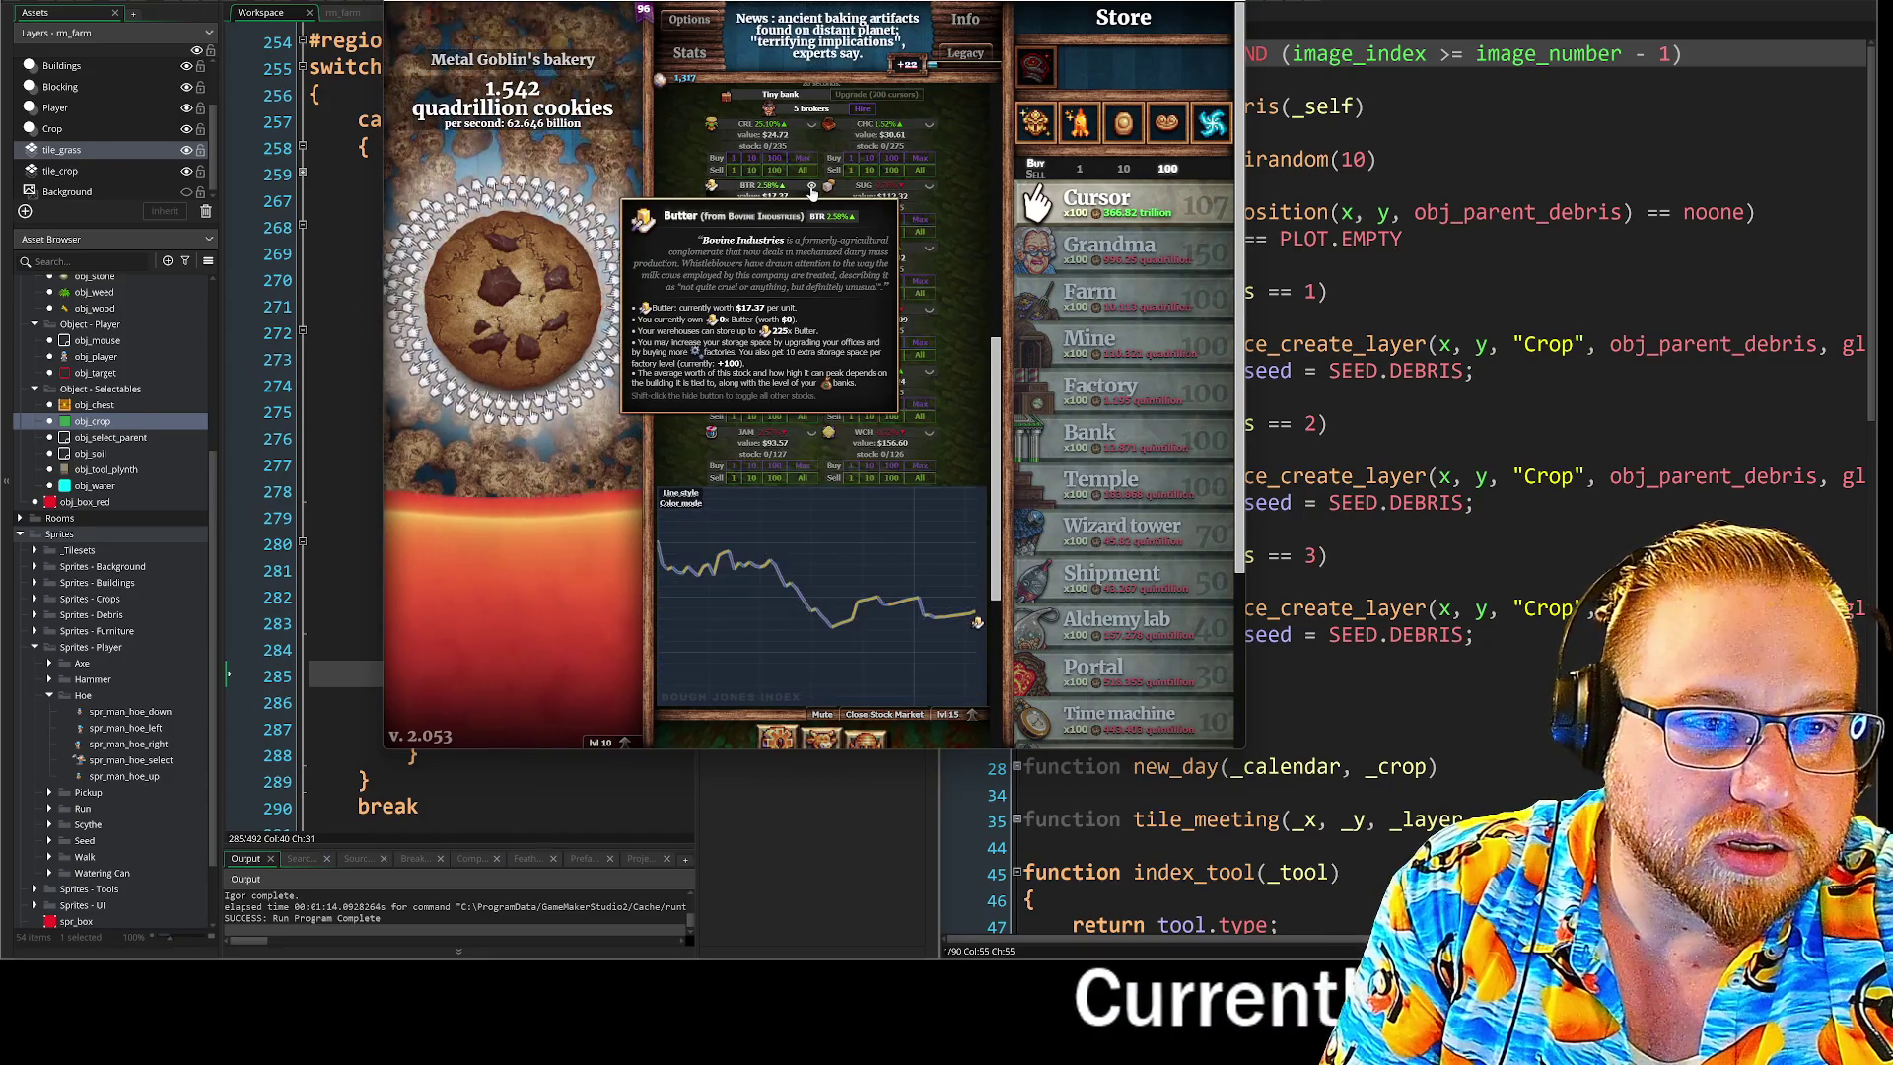
mouse_move(811, 293)
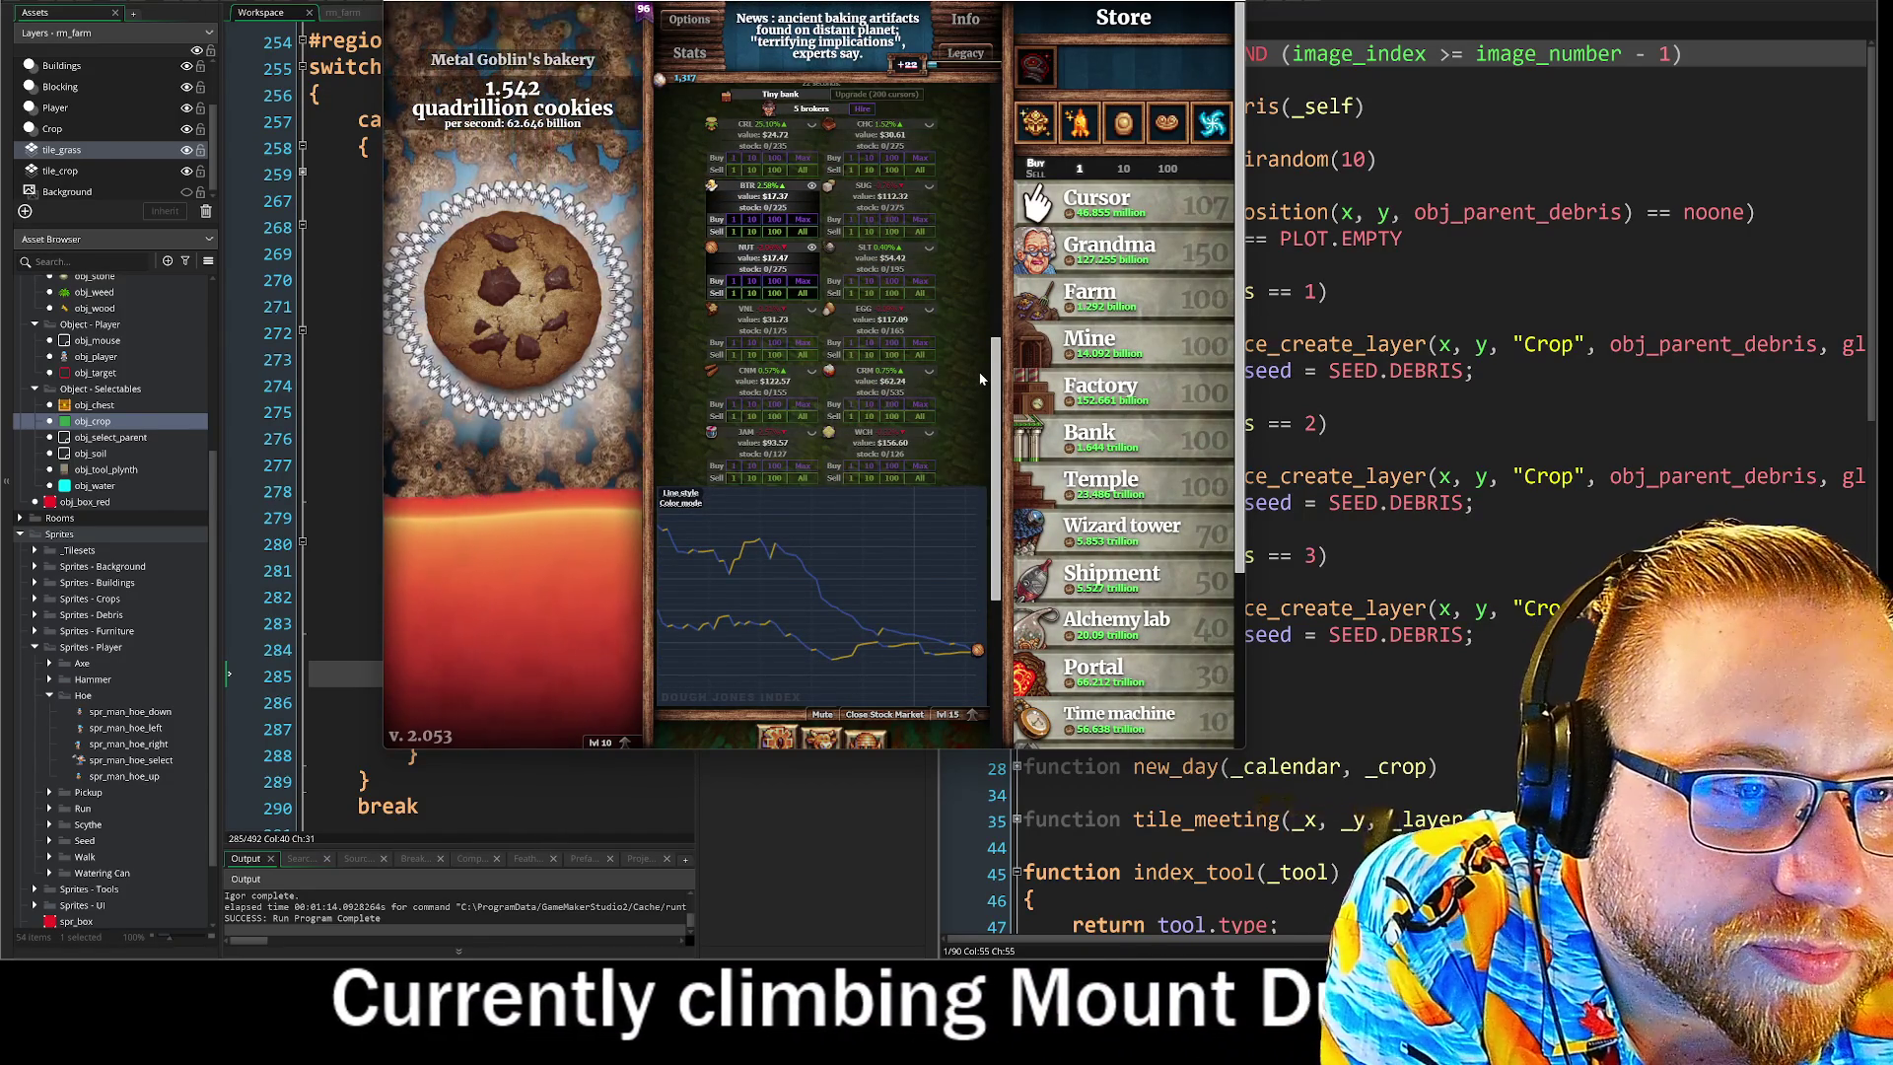
mouse_move(904, 135)
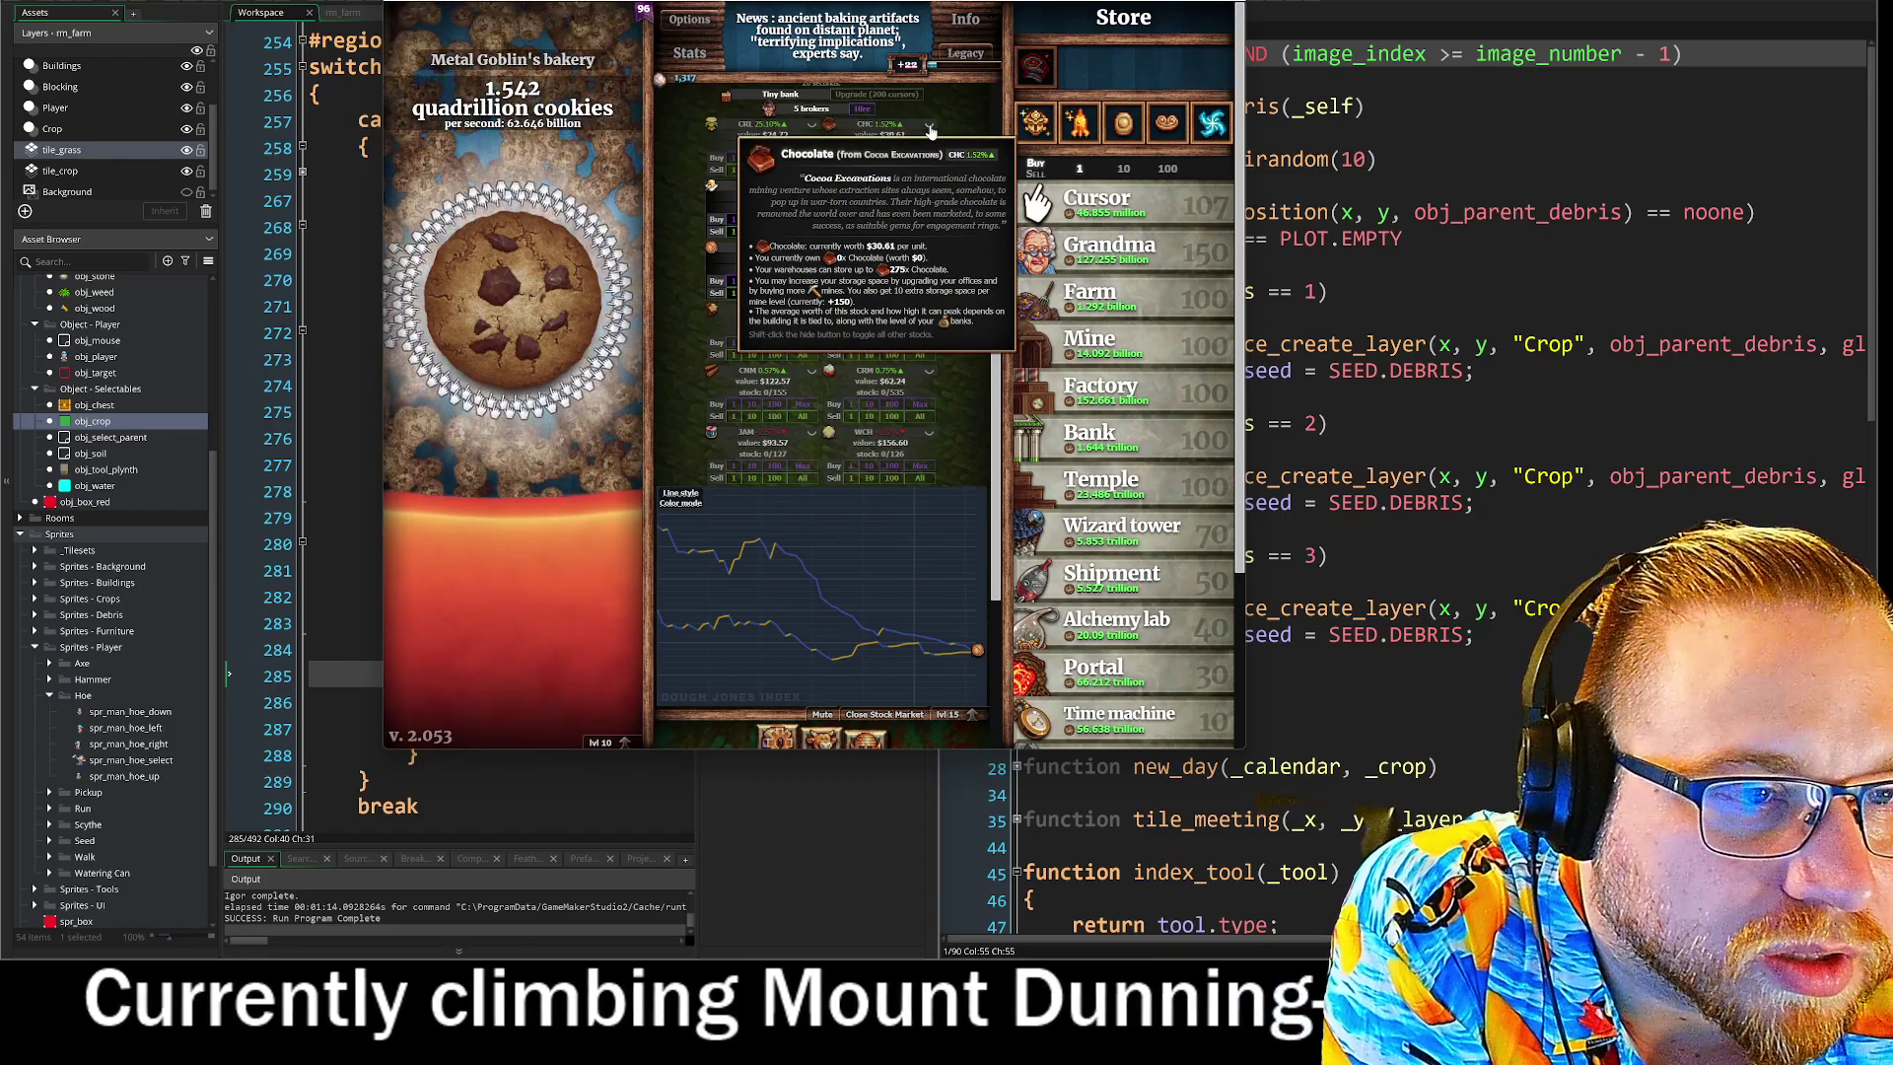
shift+click(929, 125)
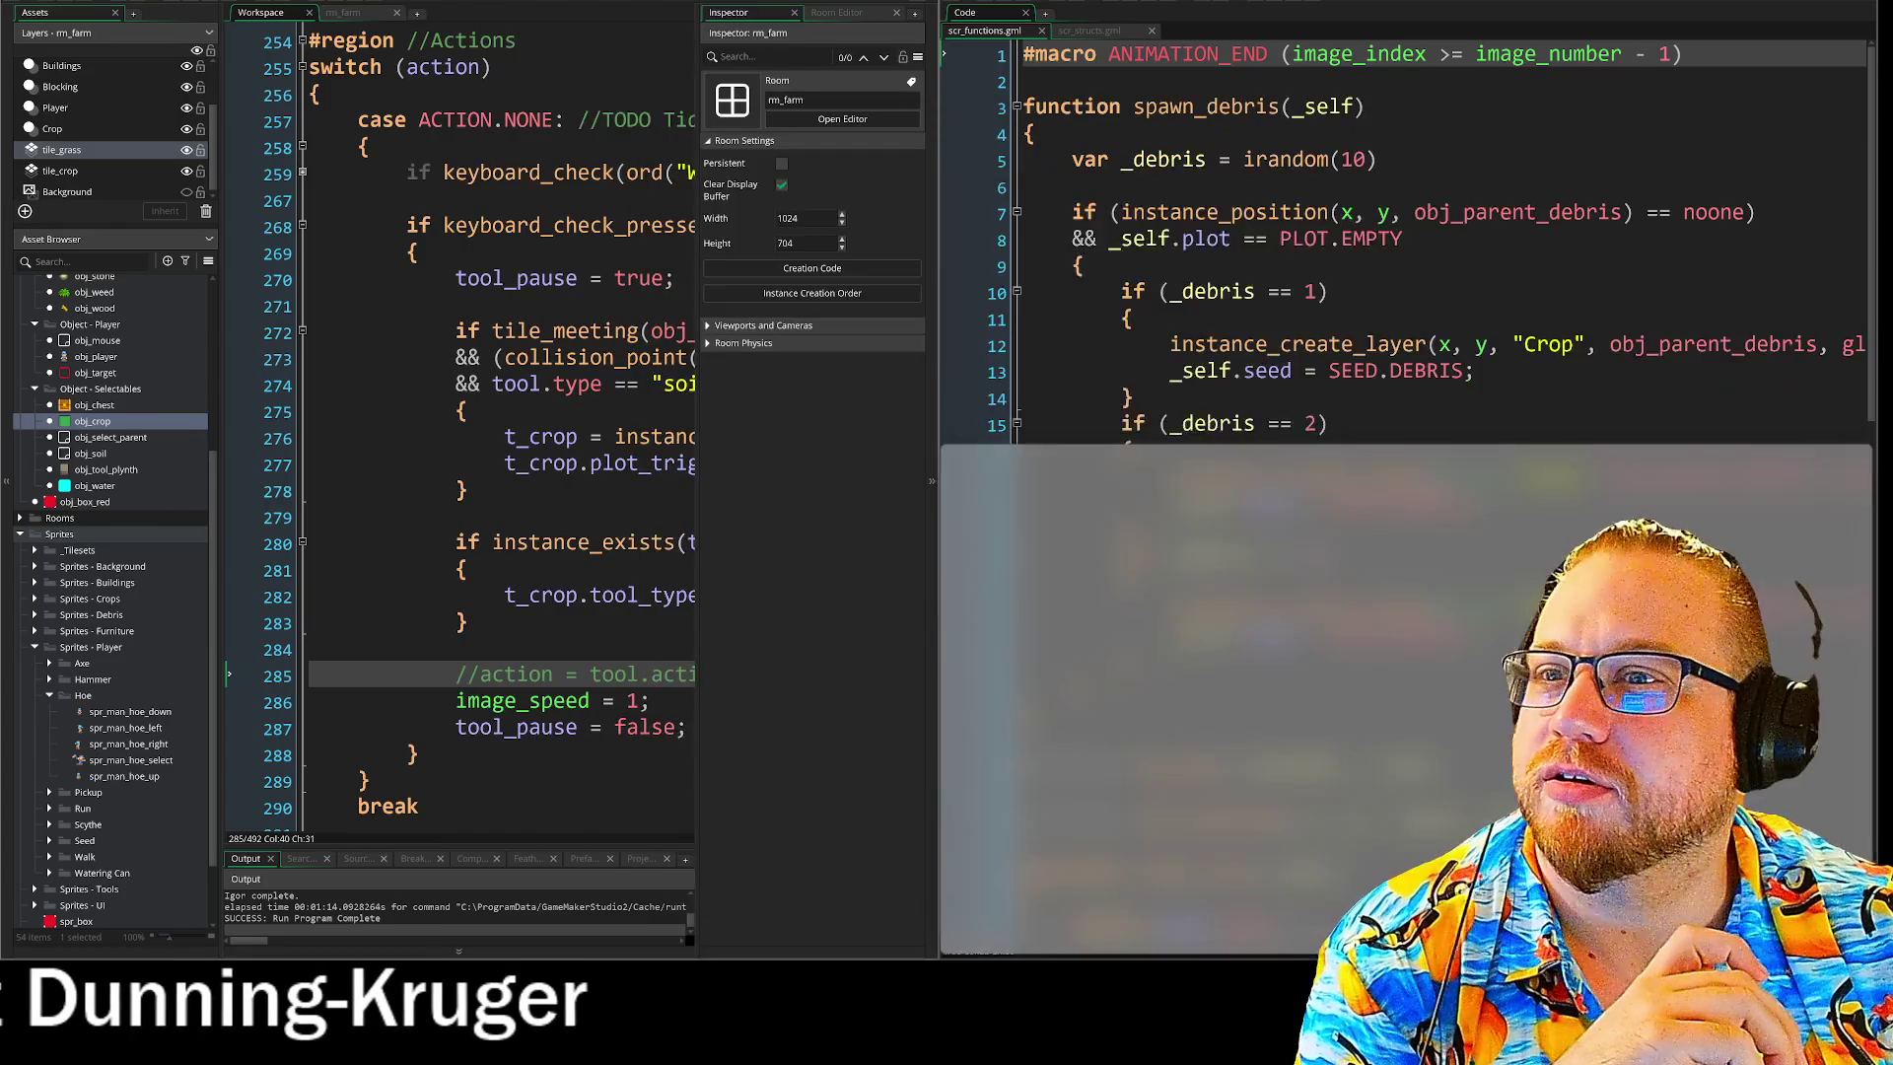
mouse_move(923, 65)
mouse_down()
mouse_move(1202, 664)
mouse_move(1202, 877)
mouse_move(1165, 914)
mouse_move(1180, 727)
mouse_move(993, 192)
mouse_move(799, 7)
mouse_up()
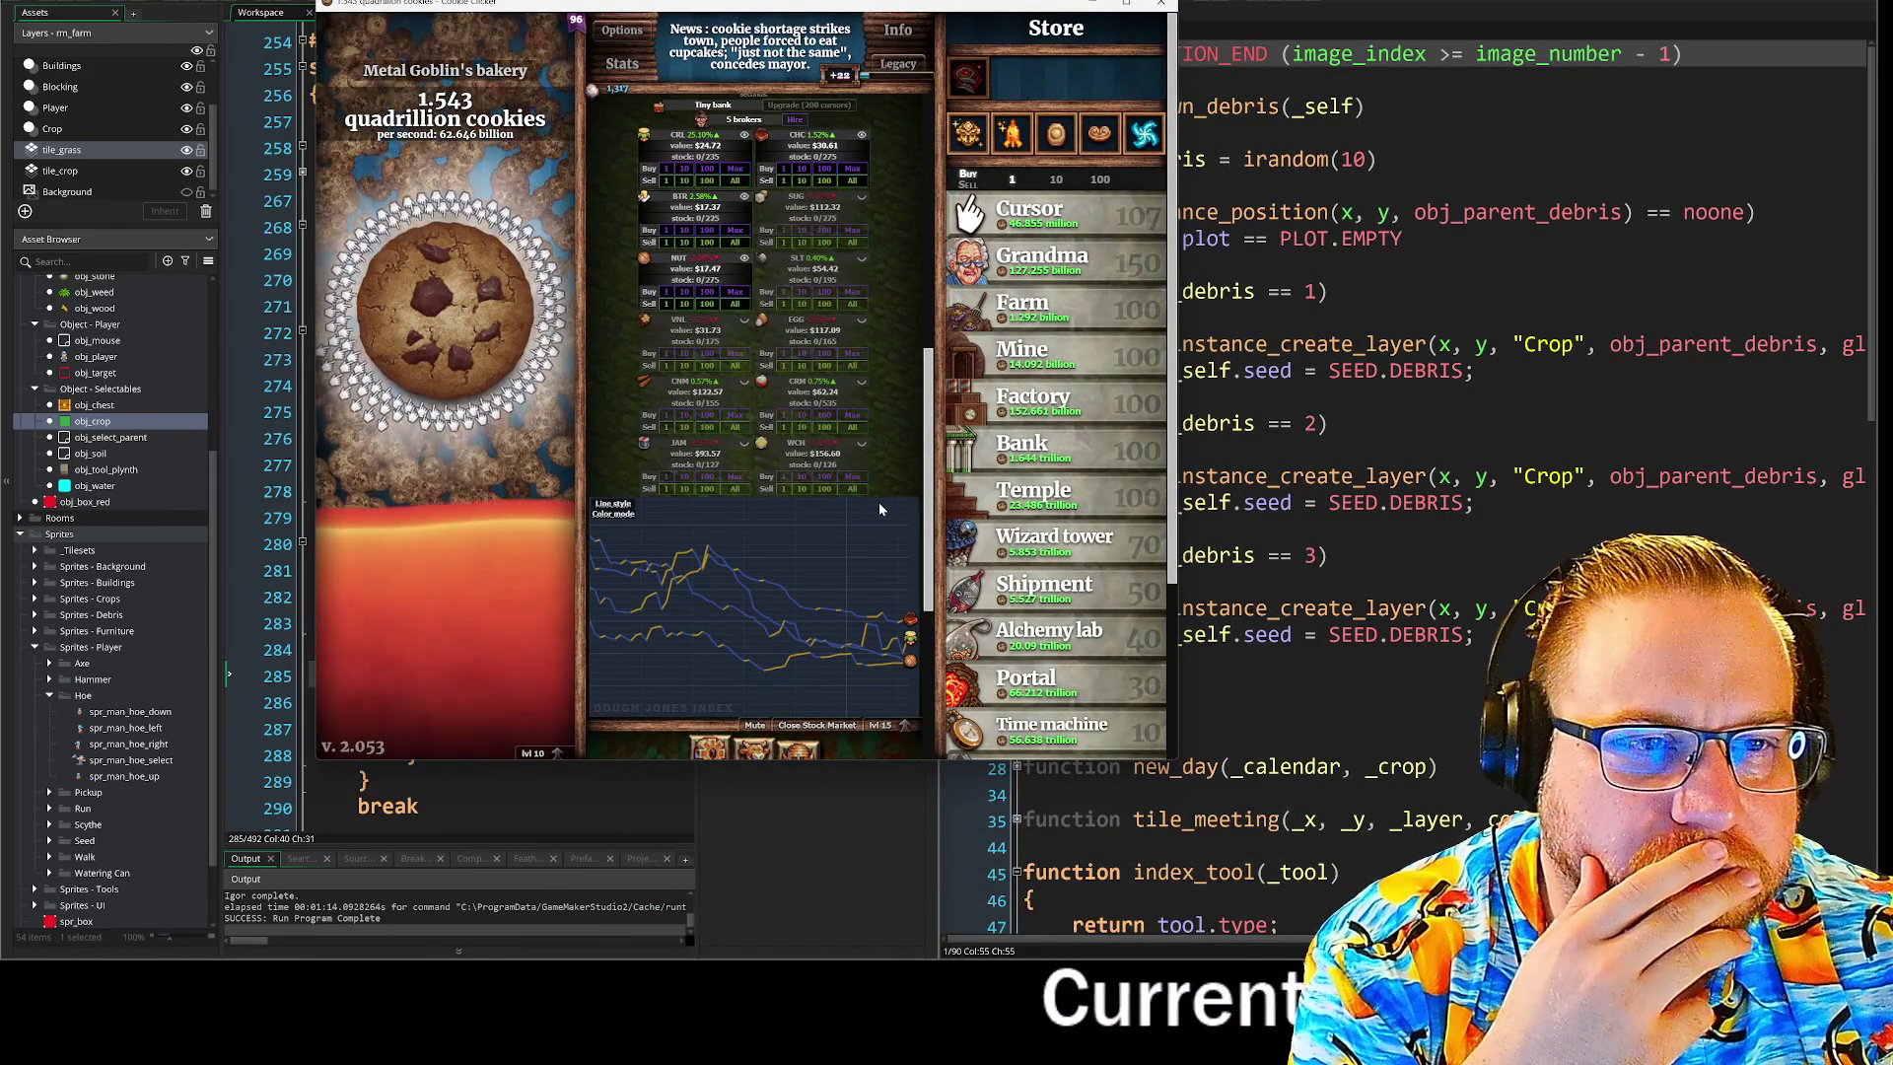
Cast Conjure Baked Goods twice from the Grimoire and dismiss the spell notifications.
scroll(1062, 532, down, 2)
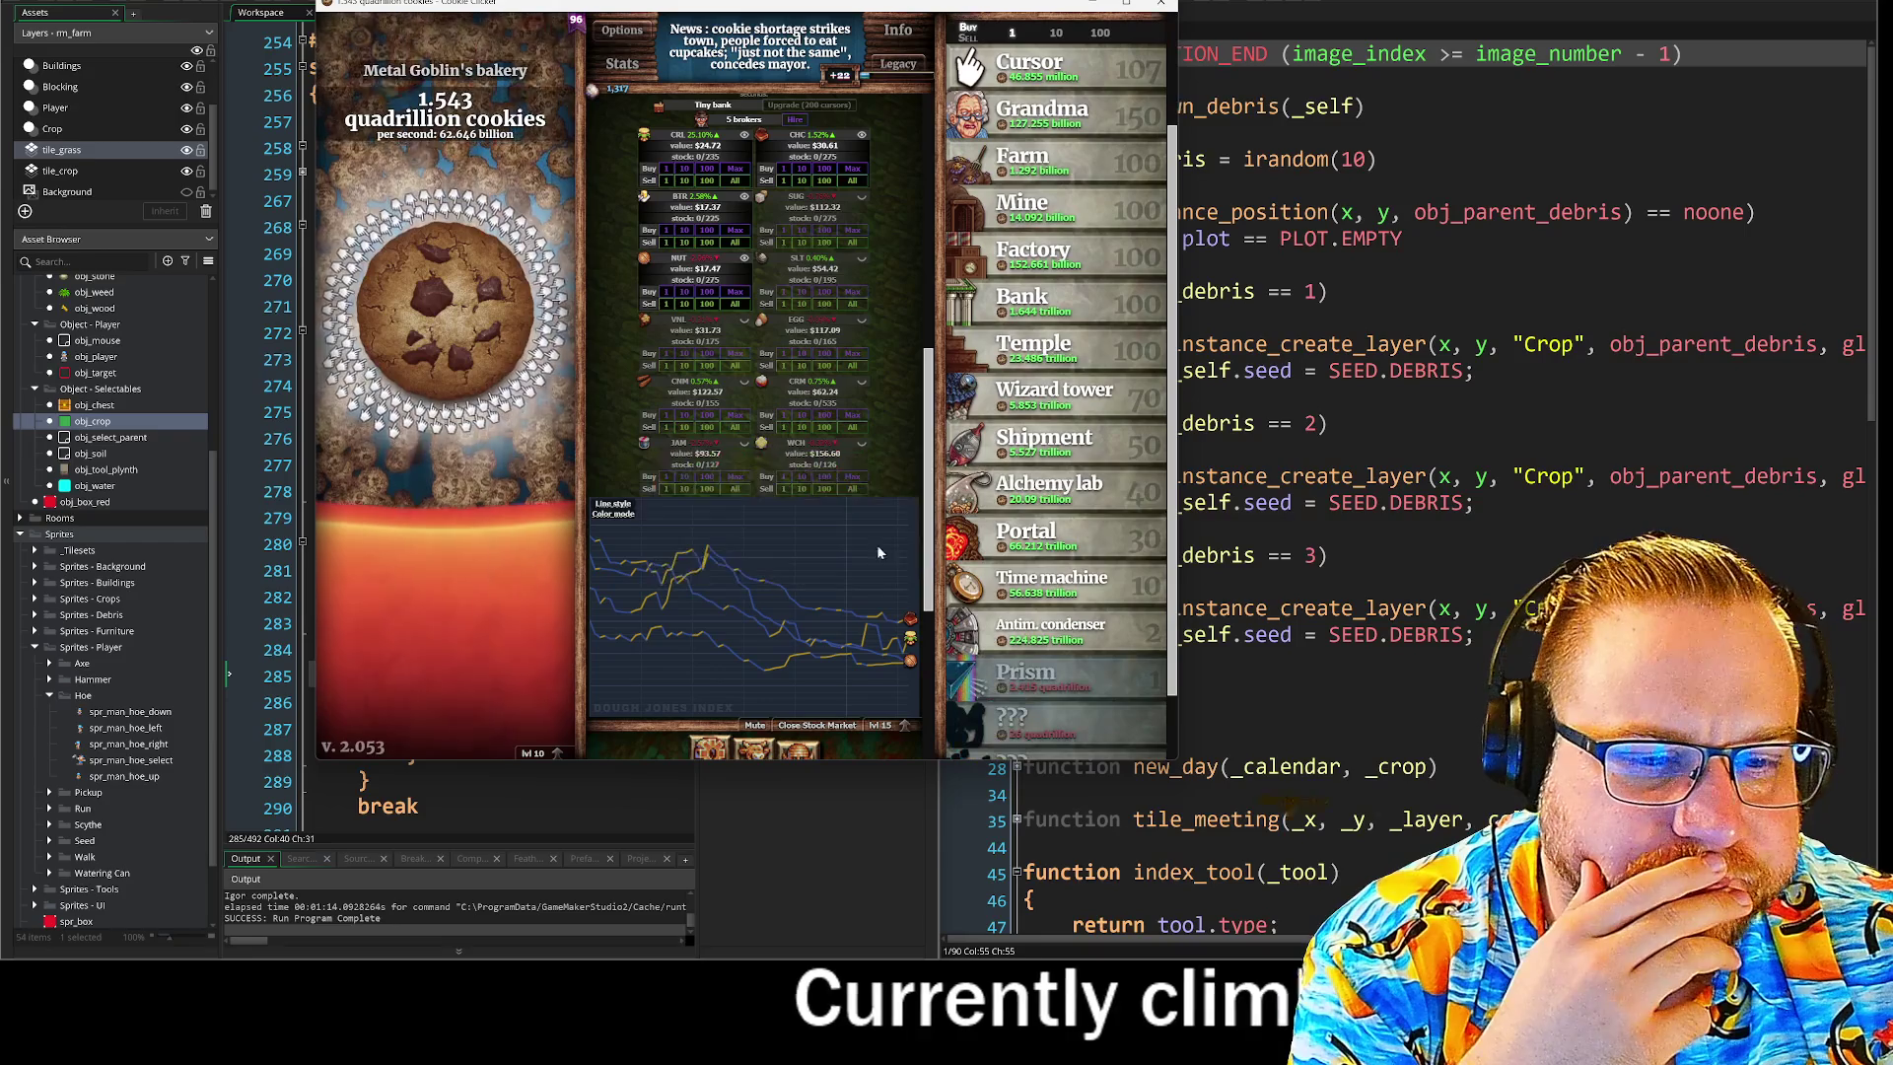
scroll(1062, 533, up, 3)
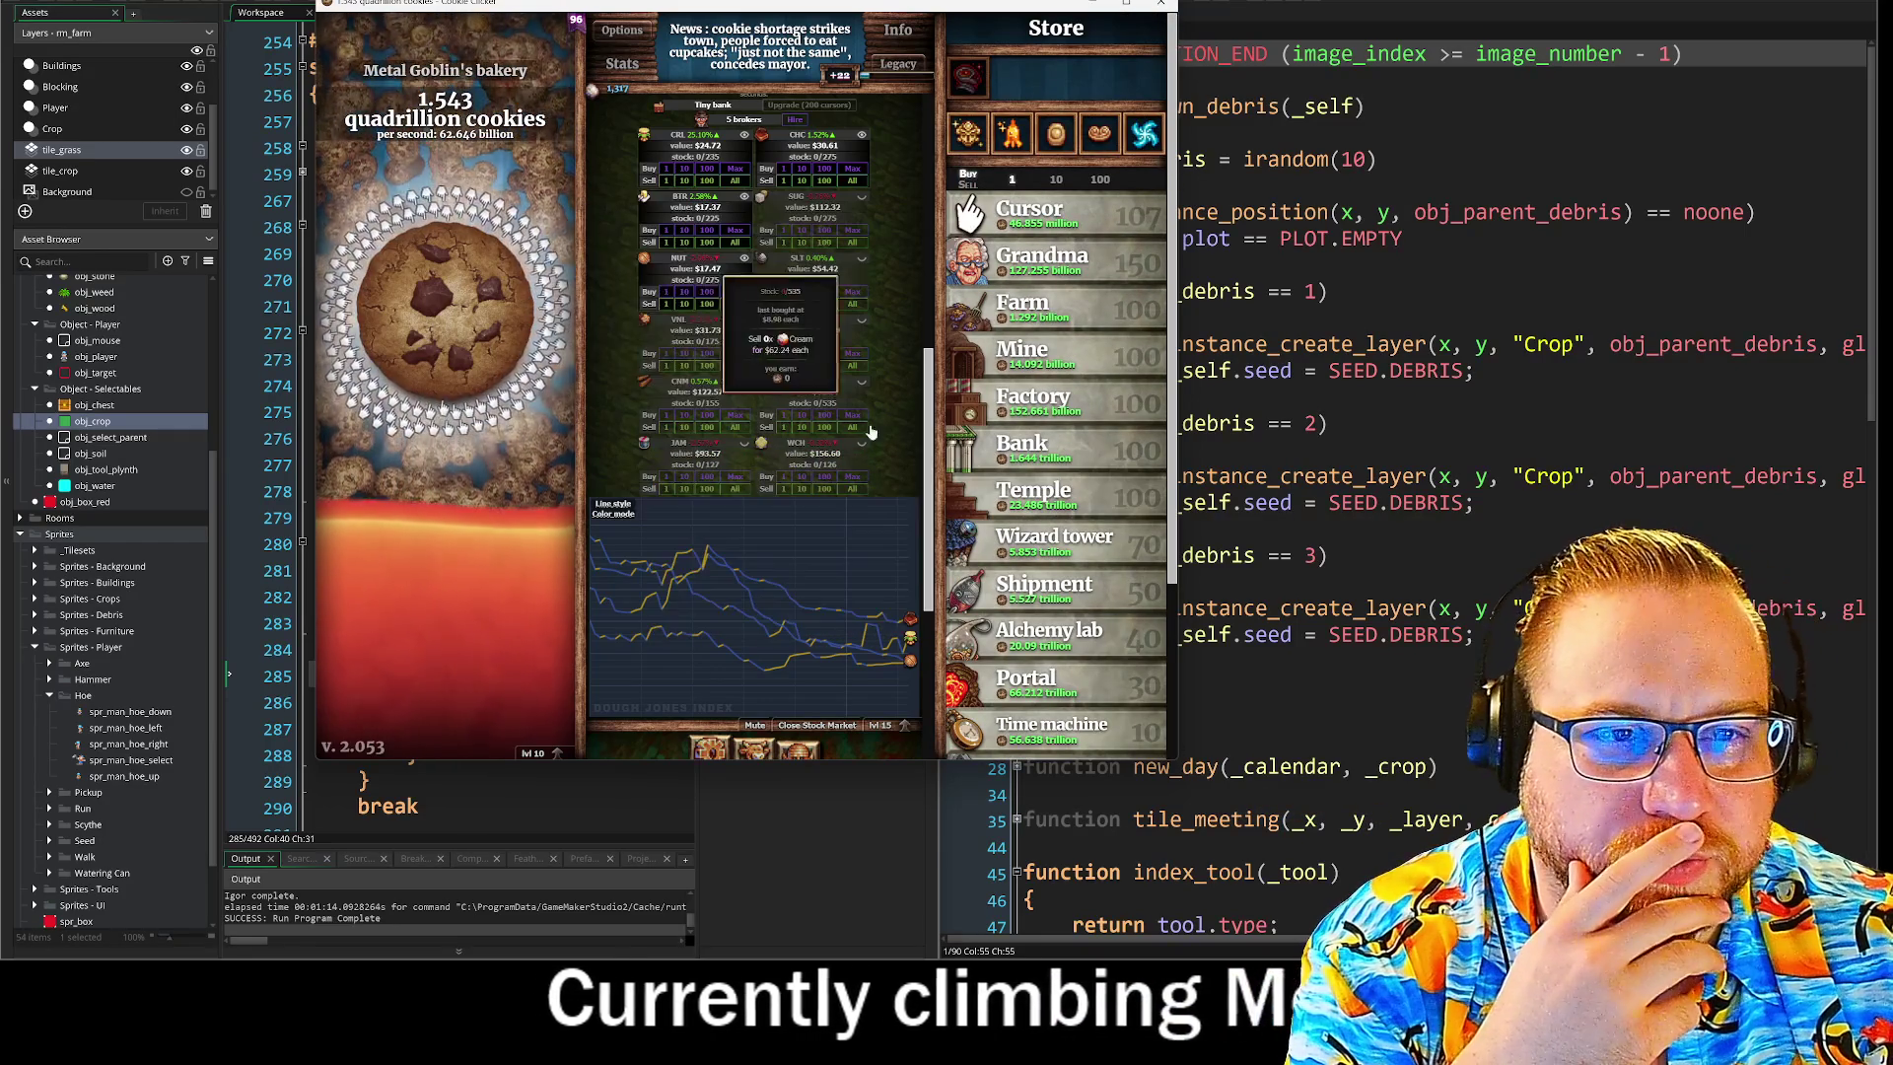
scroll(903, 425, up, 5)
mouse_move(909, 344)
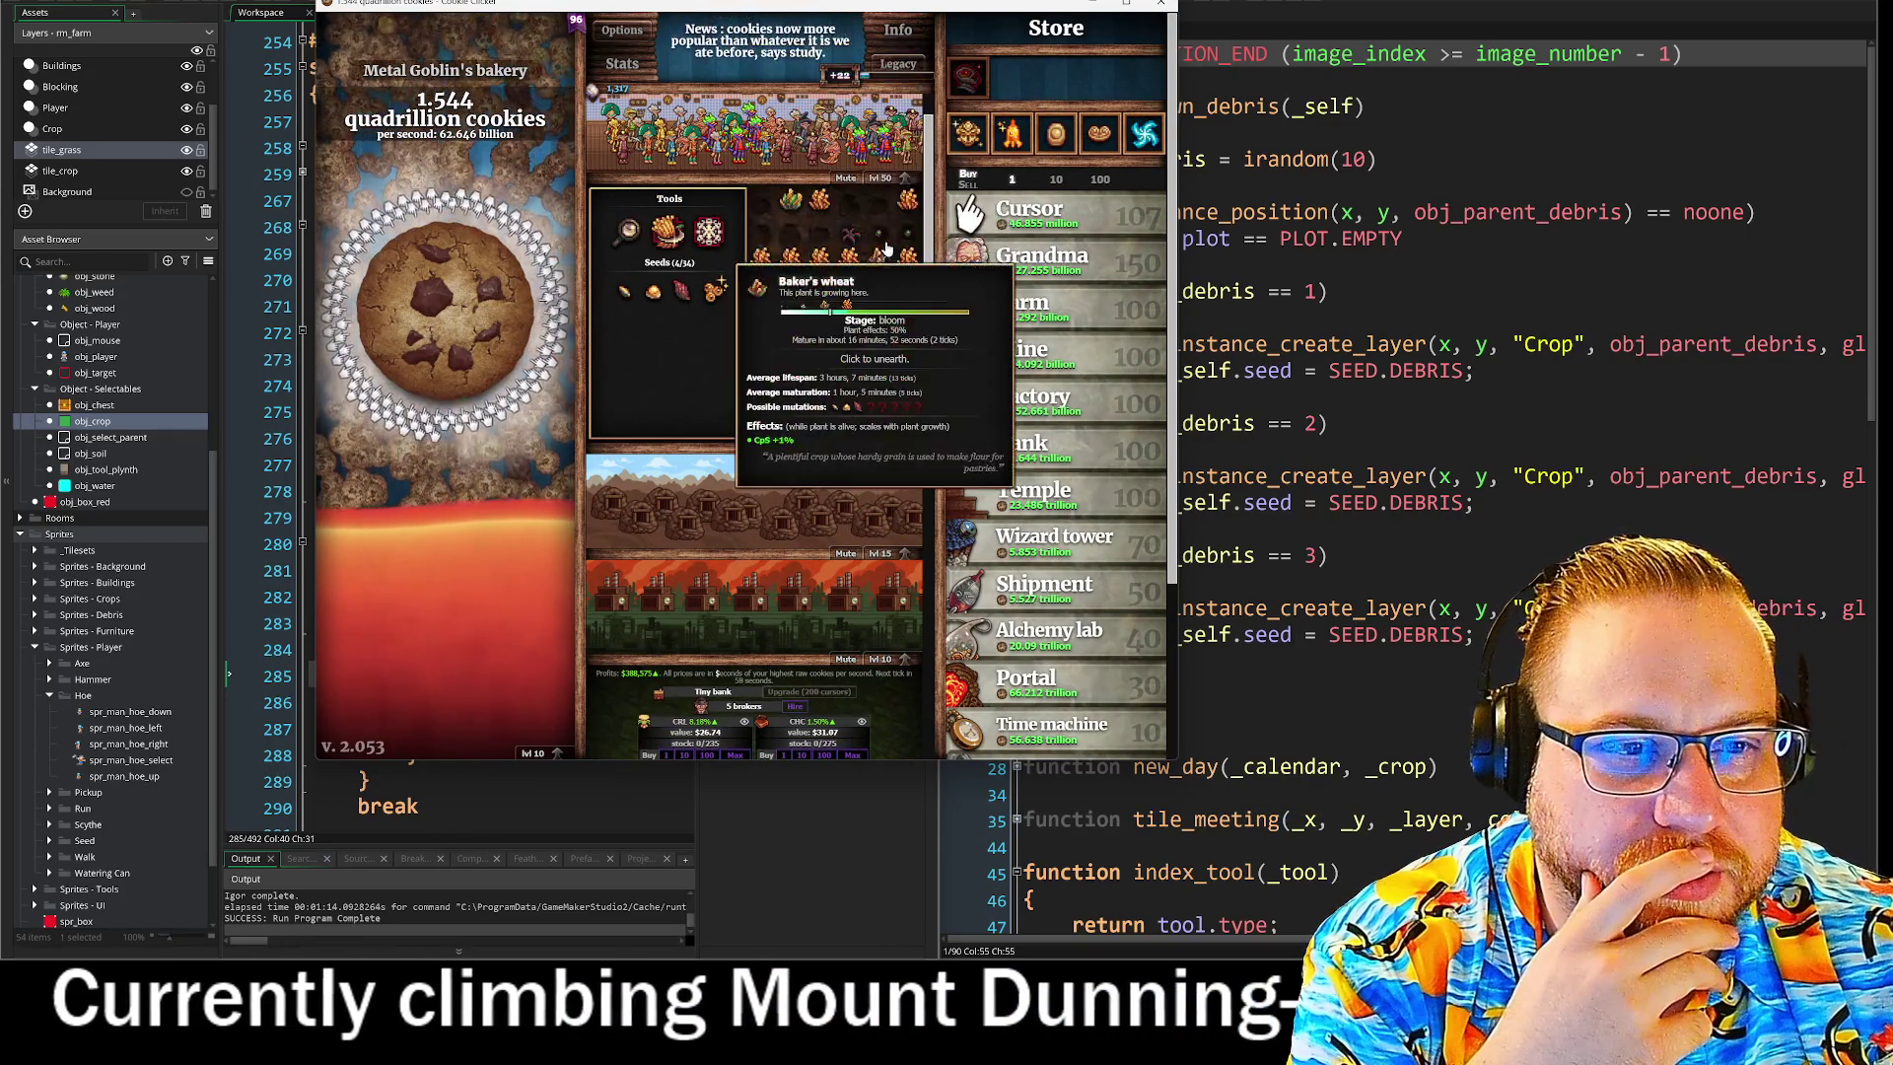
mouse_move(720, 300)
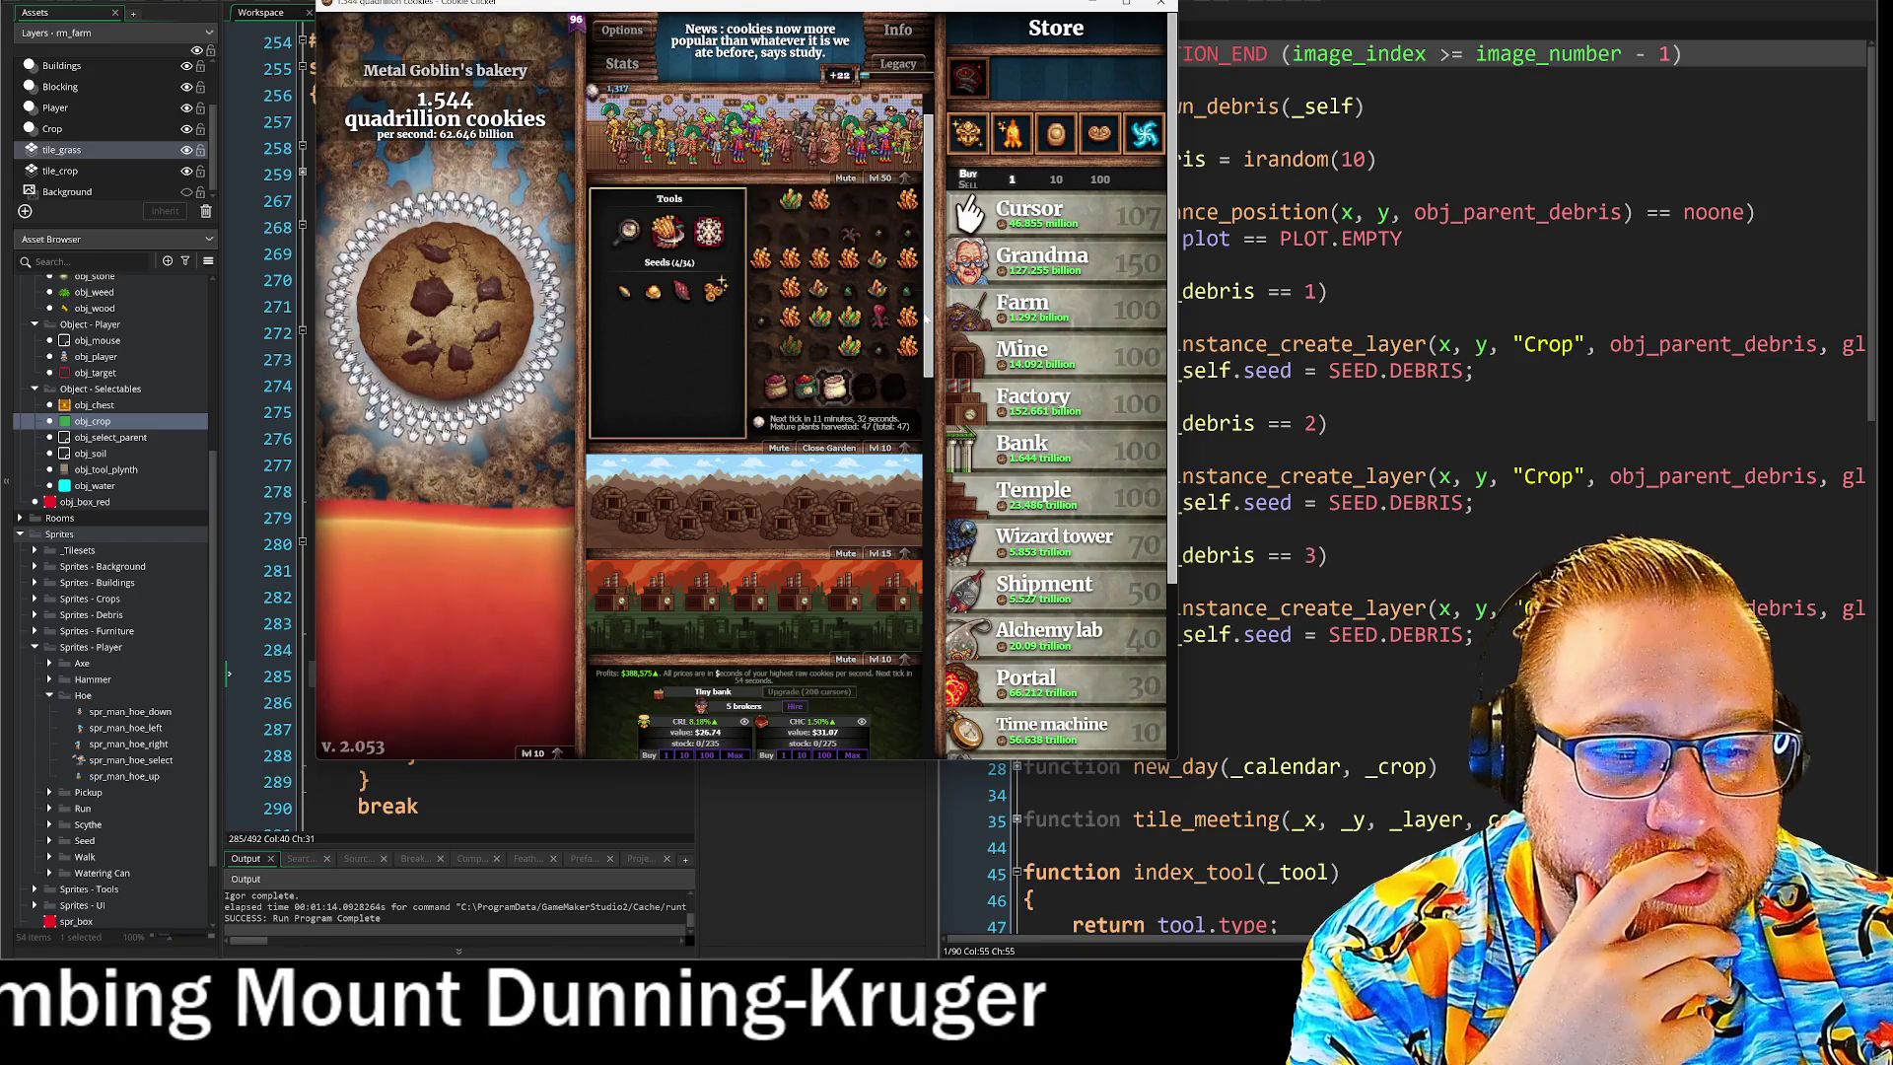
scroll(904, 366, down, 10)
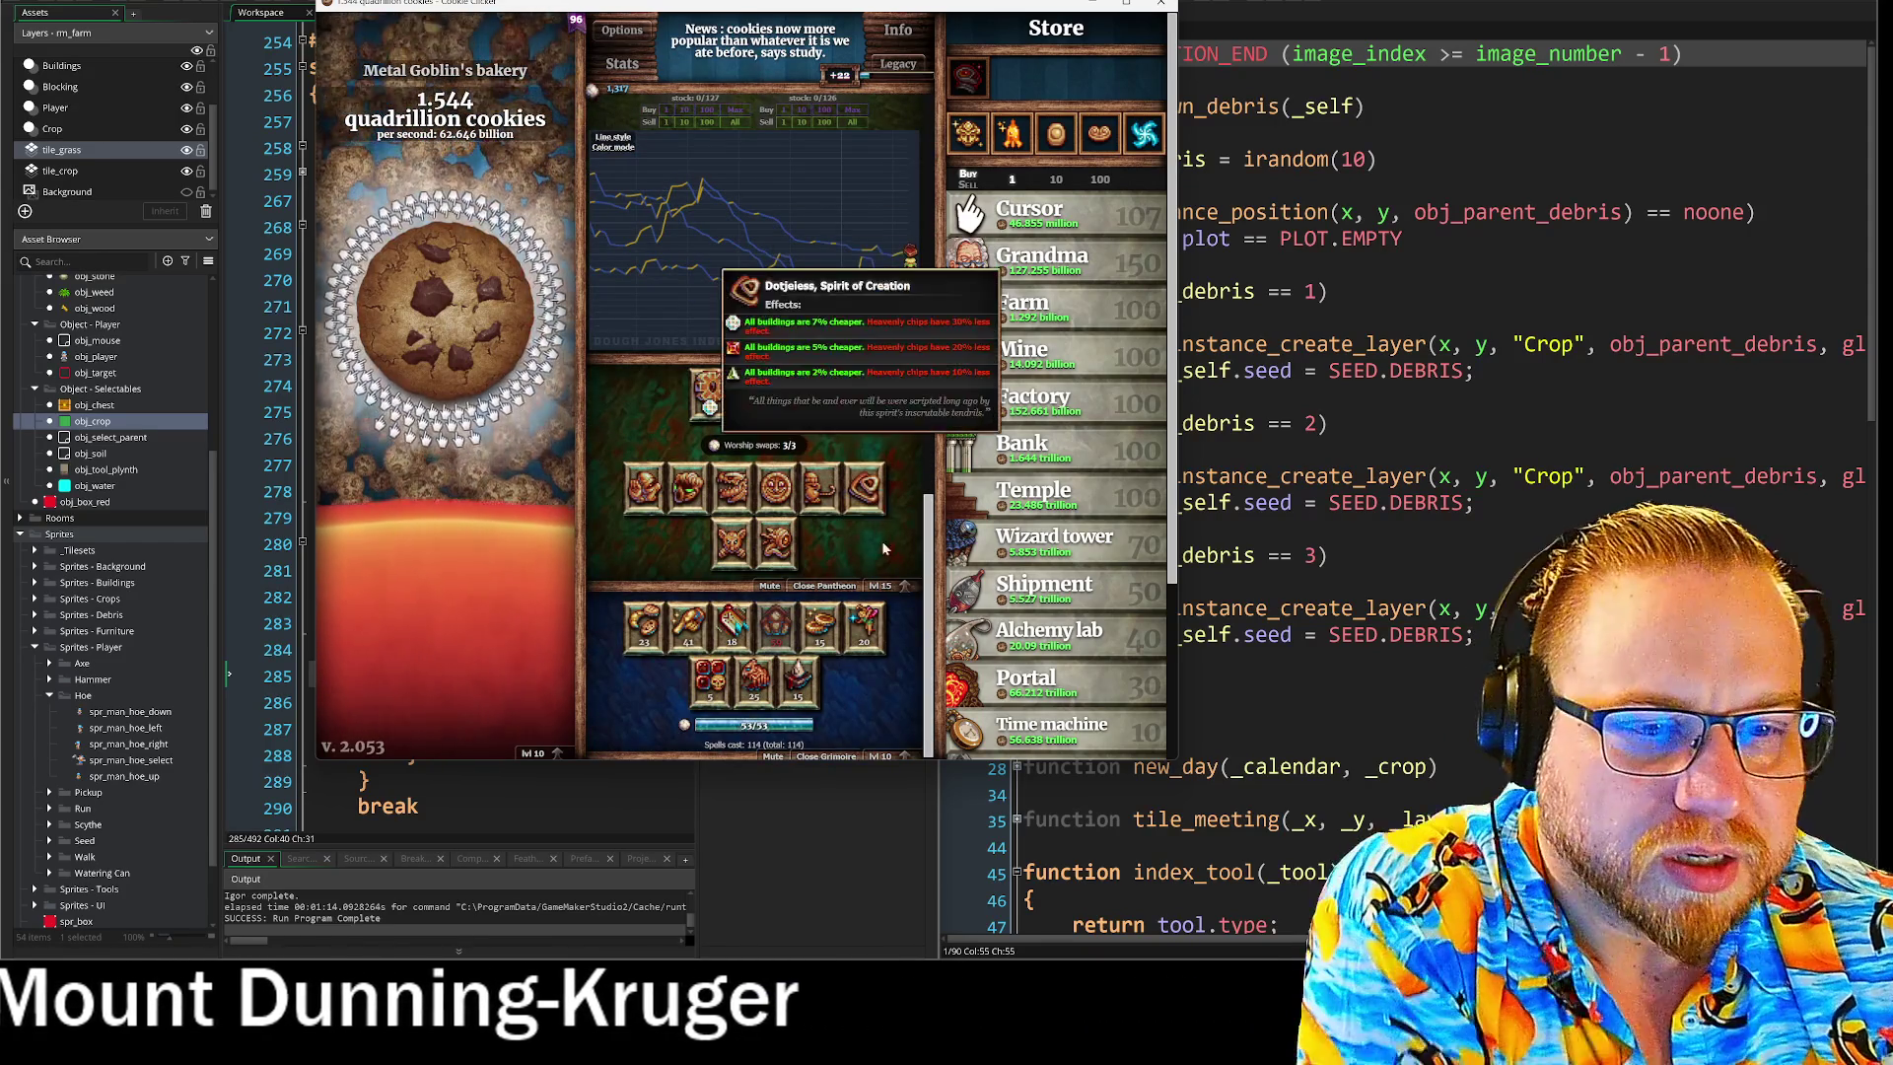
click(644, 636)
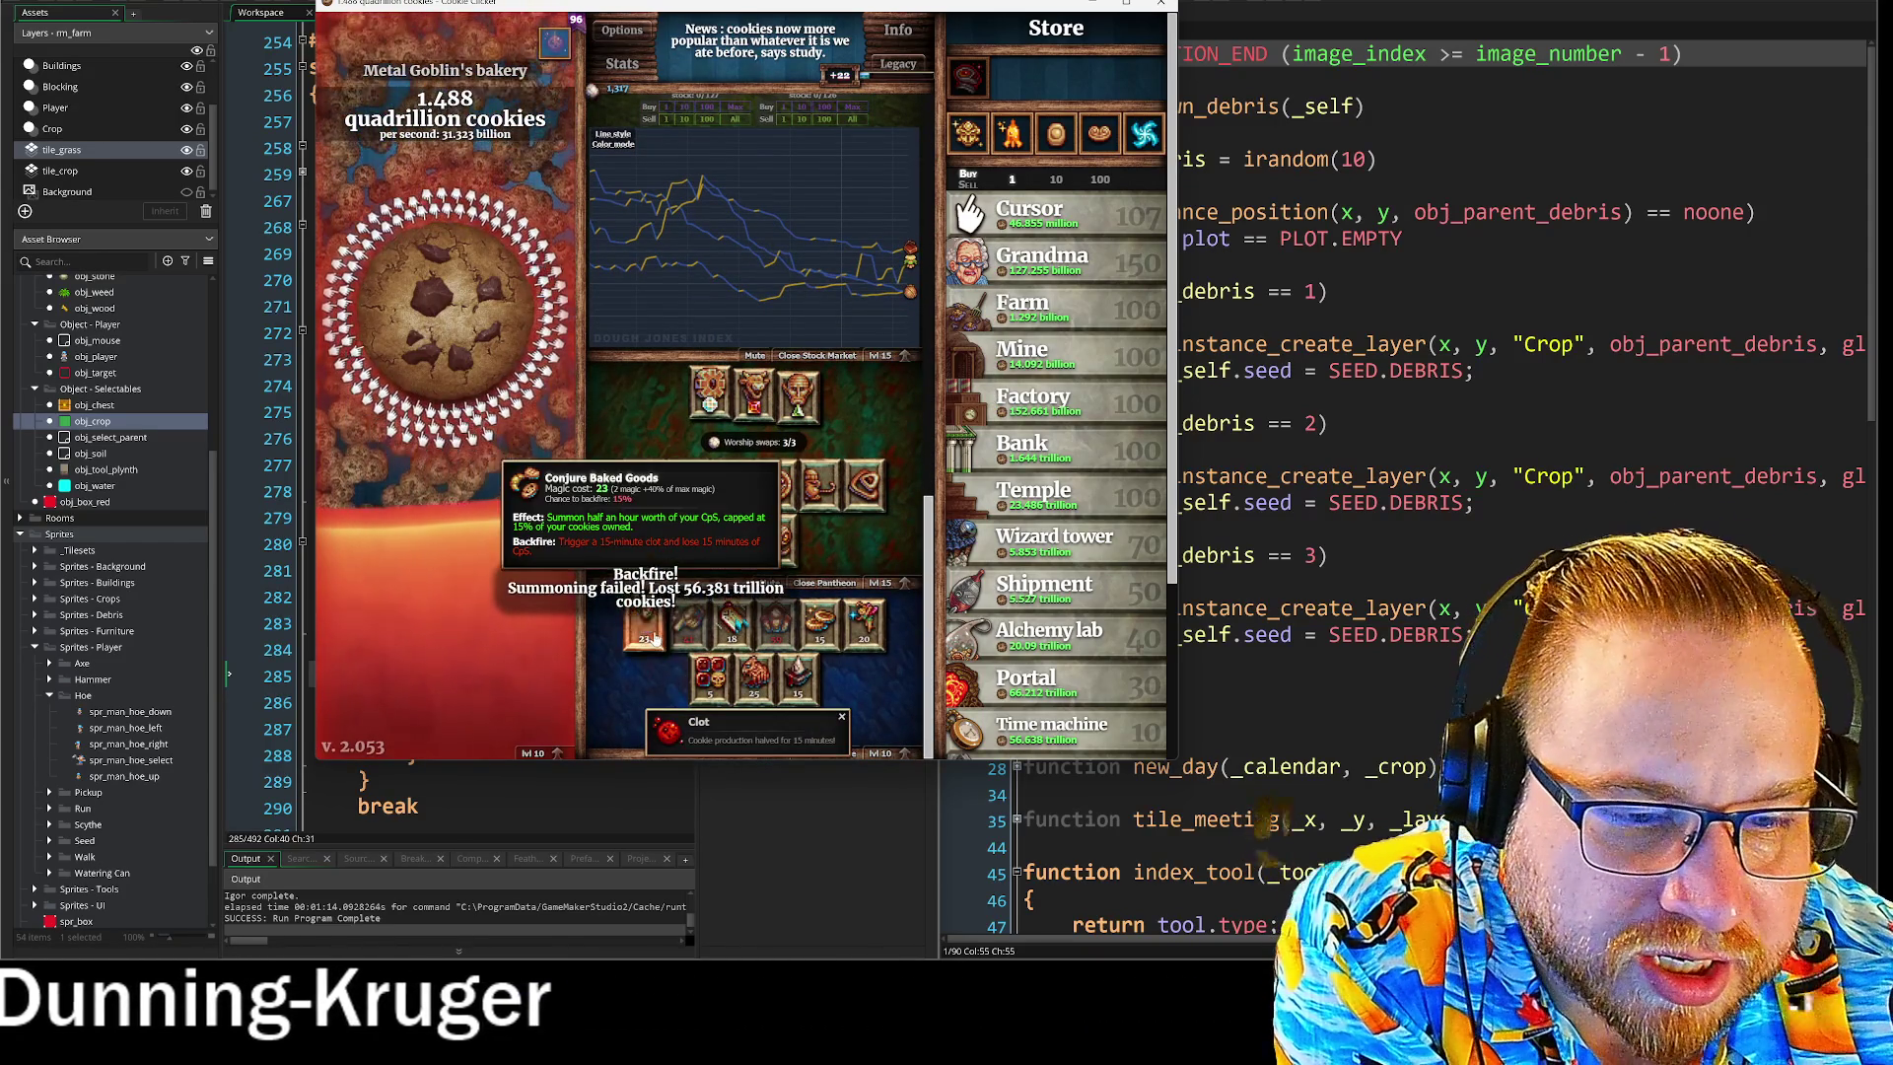
click(645, 642)
click(857, 747)
scroll(867, 690, up, 5)
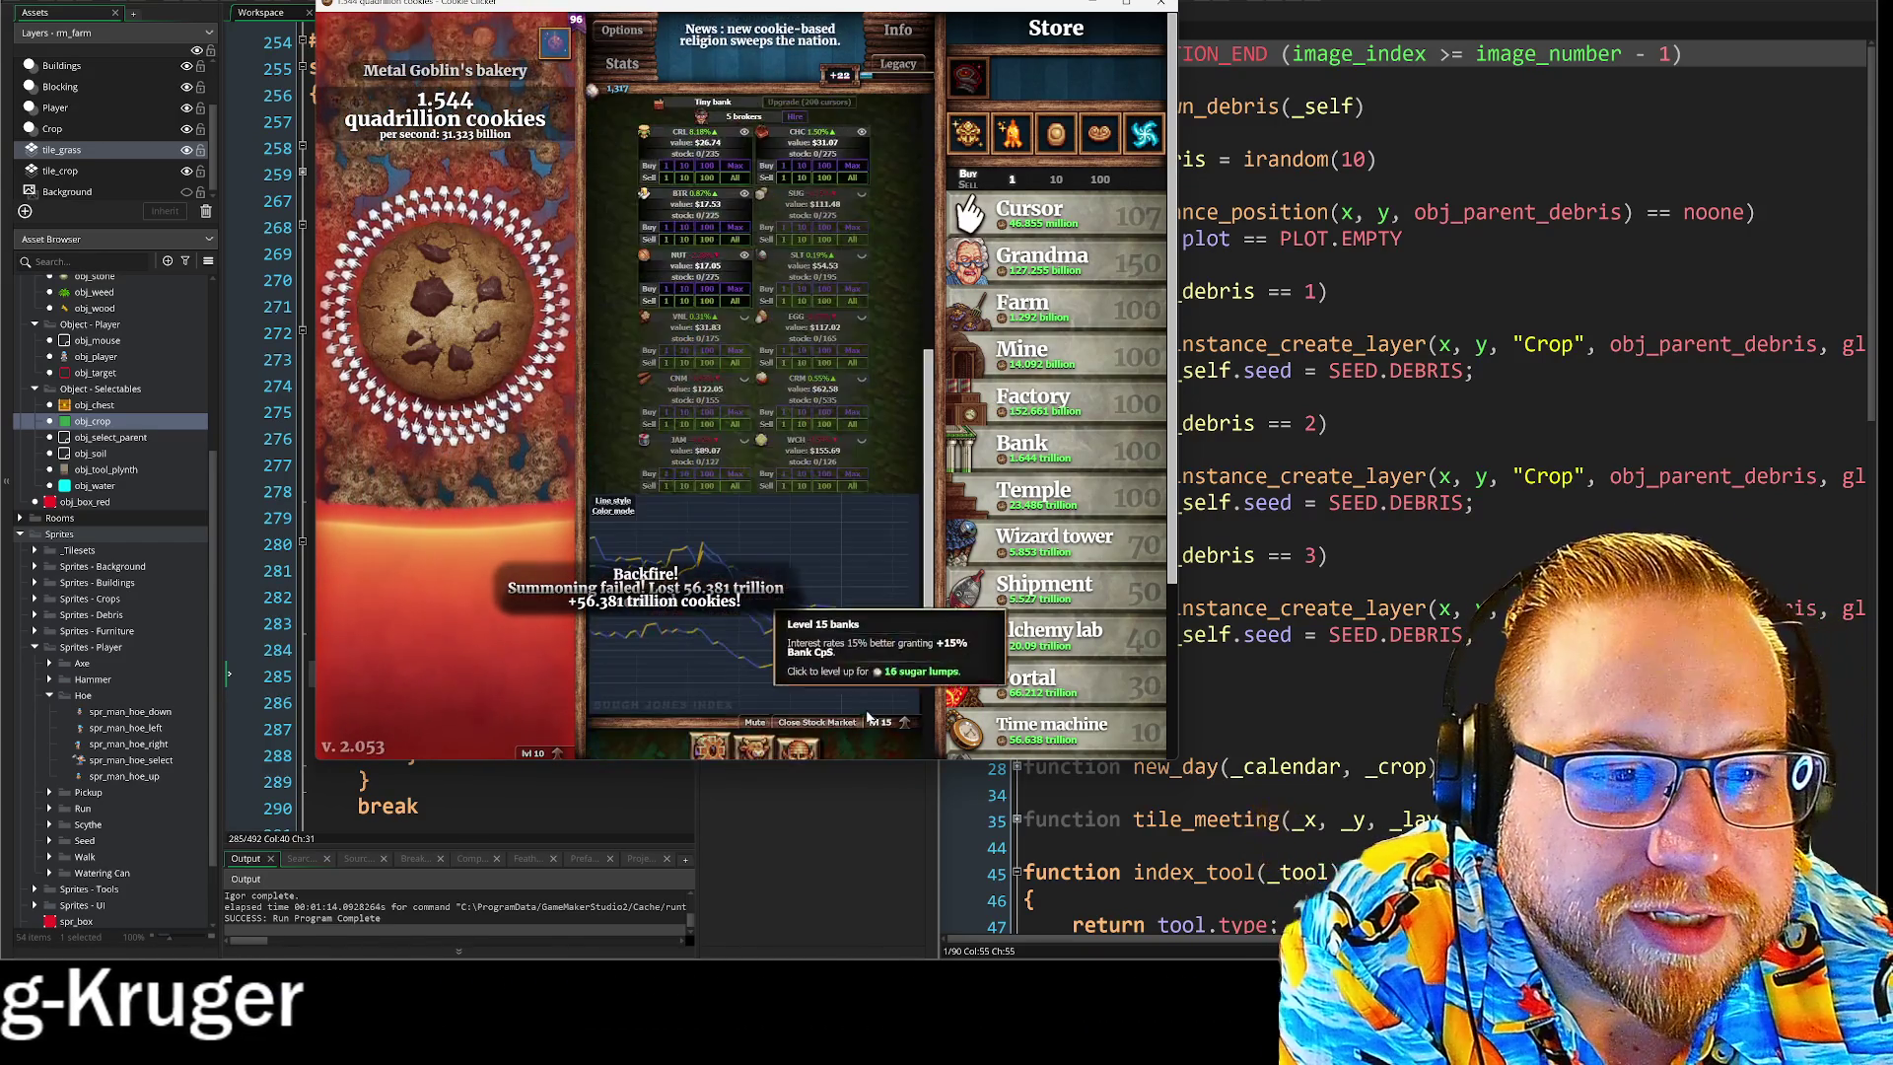
scroll(872, 680, up, 1)
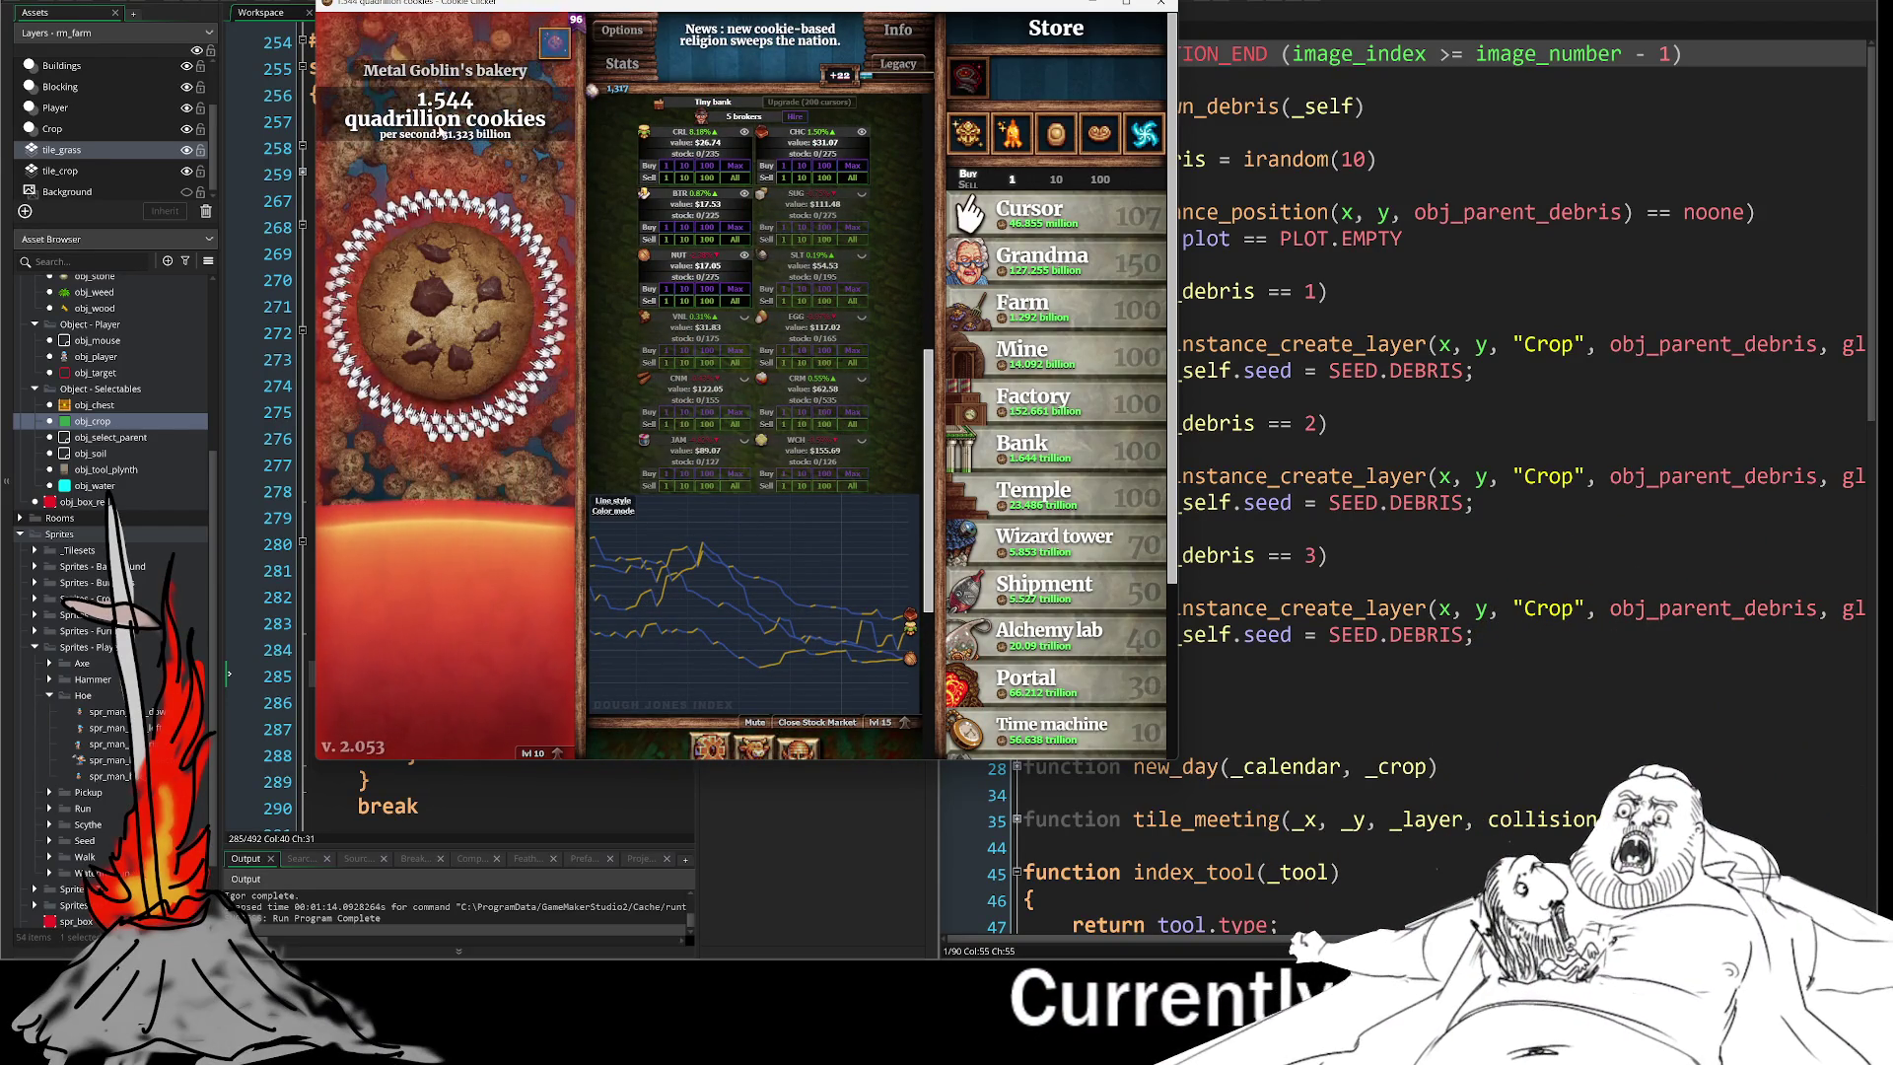
scroll(918, 388, up, 1)
scroll(932, 389, down, 1)
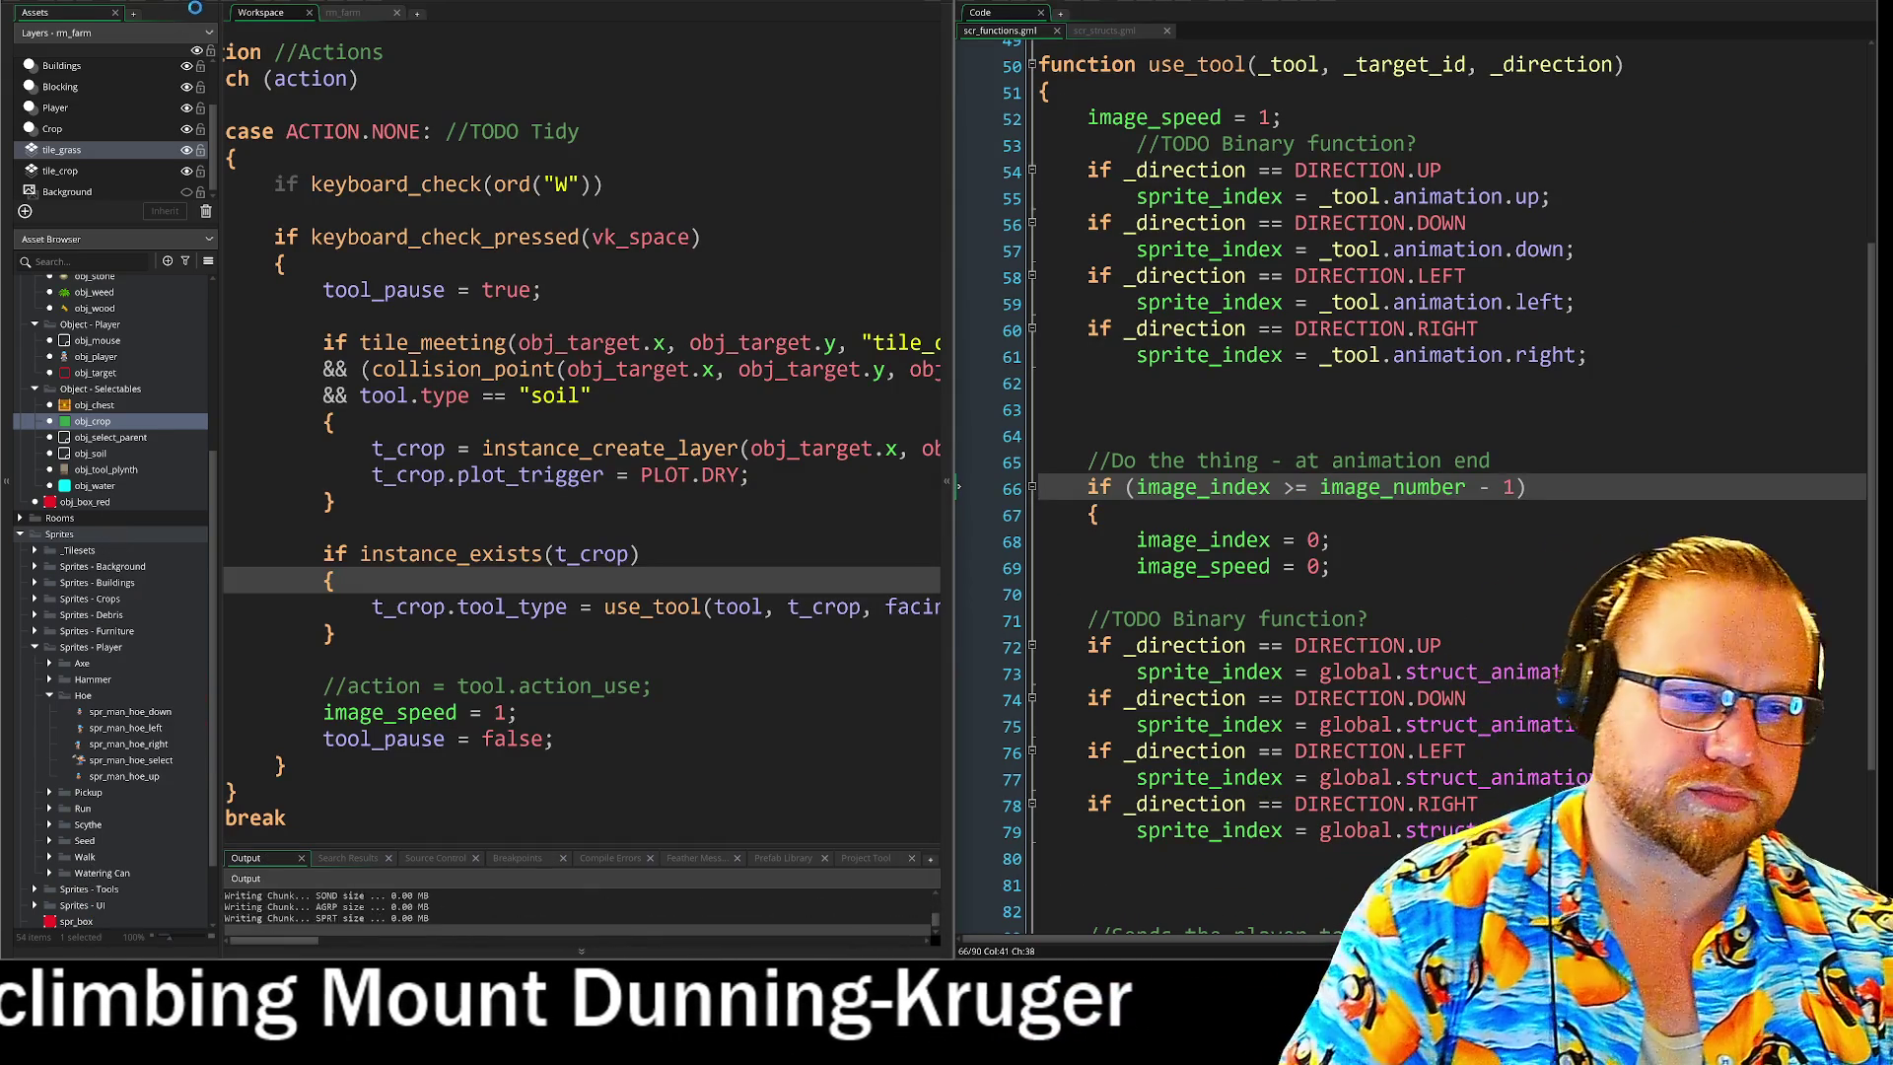
Put the hoe into hotbar slot 1 from the inventory, then close the game.
mouse_move(902, 266)
mouse_down()
mouse_move(1053, 197)
mouse_move(934, 147)
mouse_up()
key(d)
key(s)
key(i)
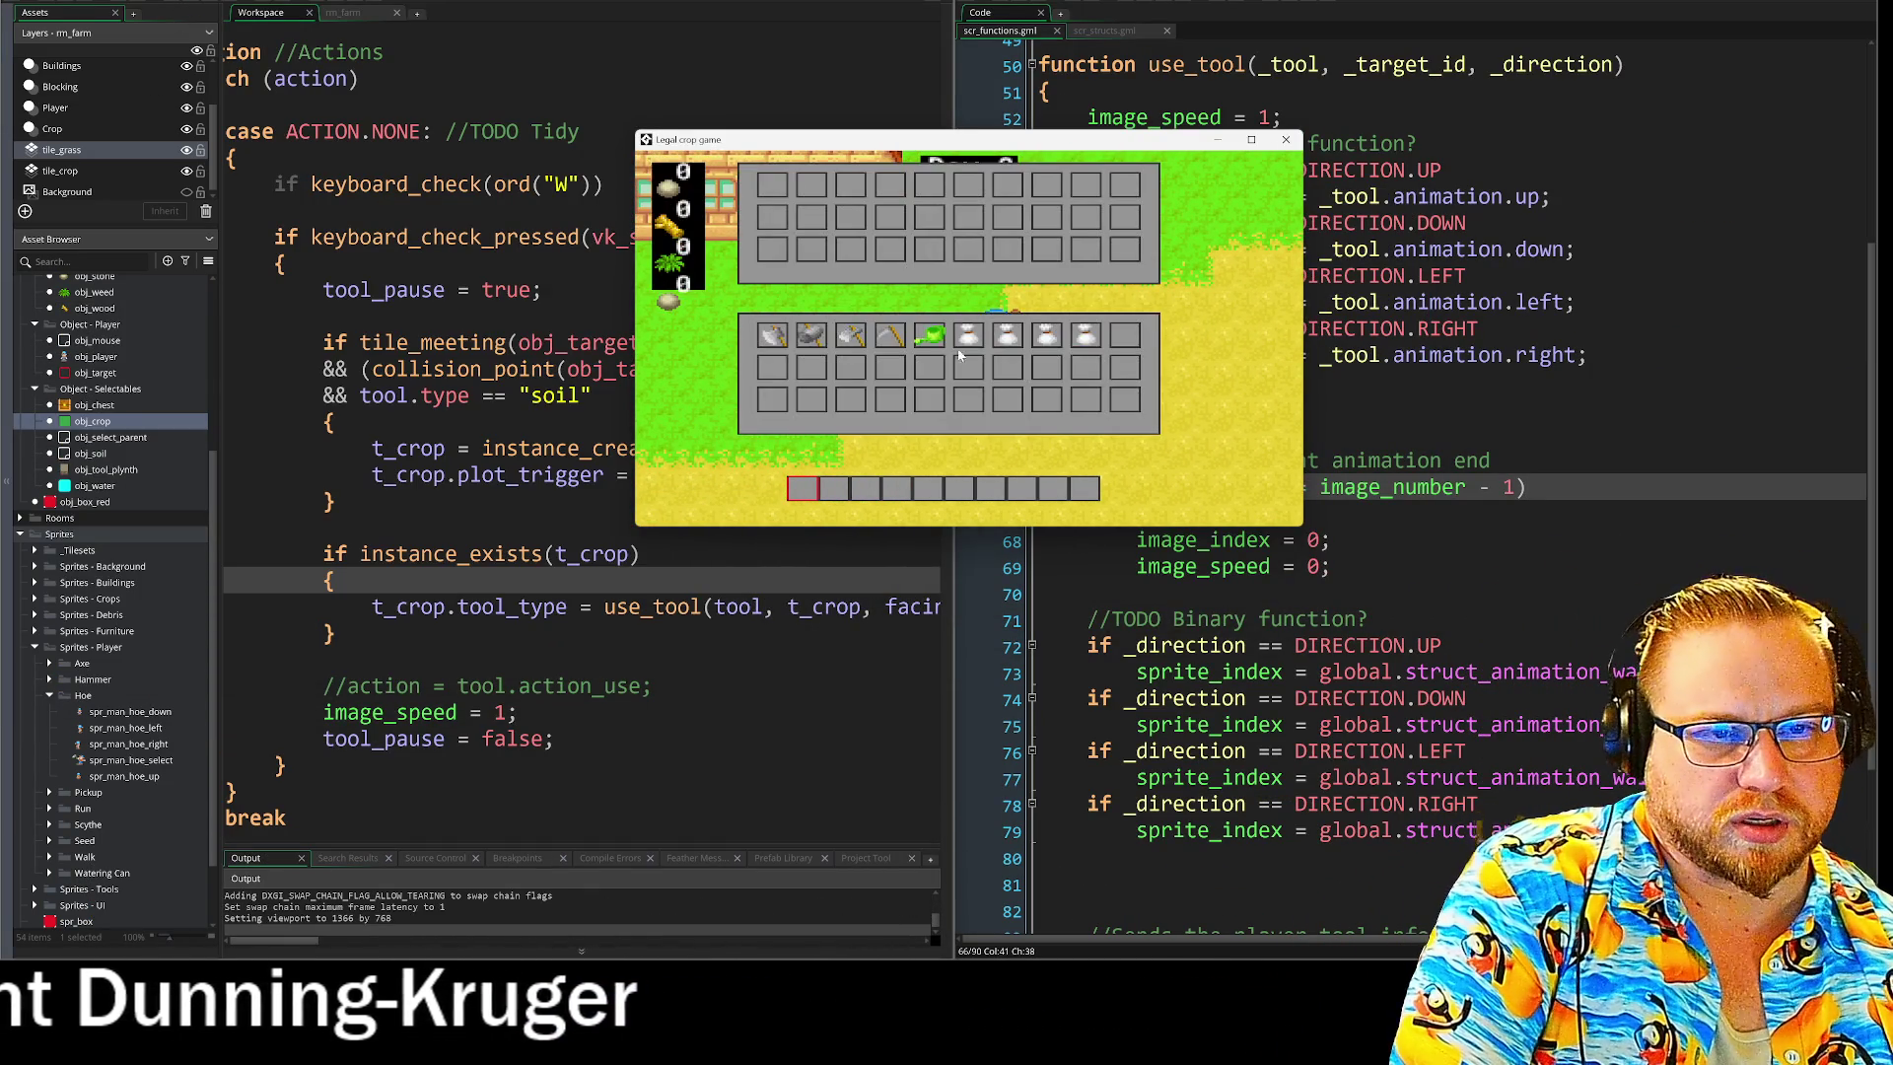
click(804, 495)
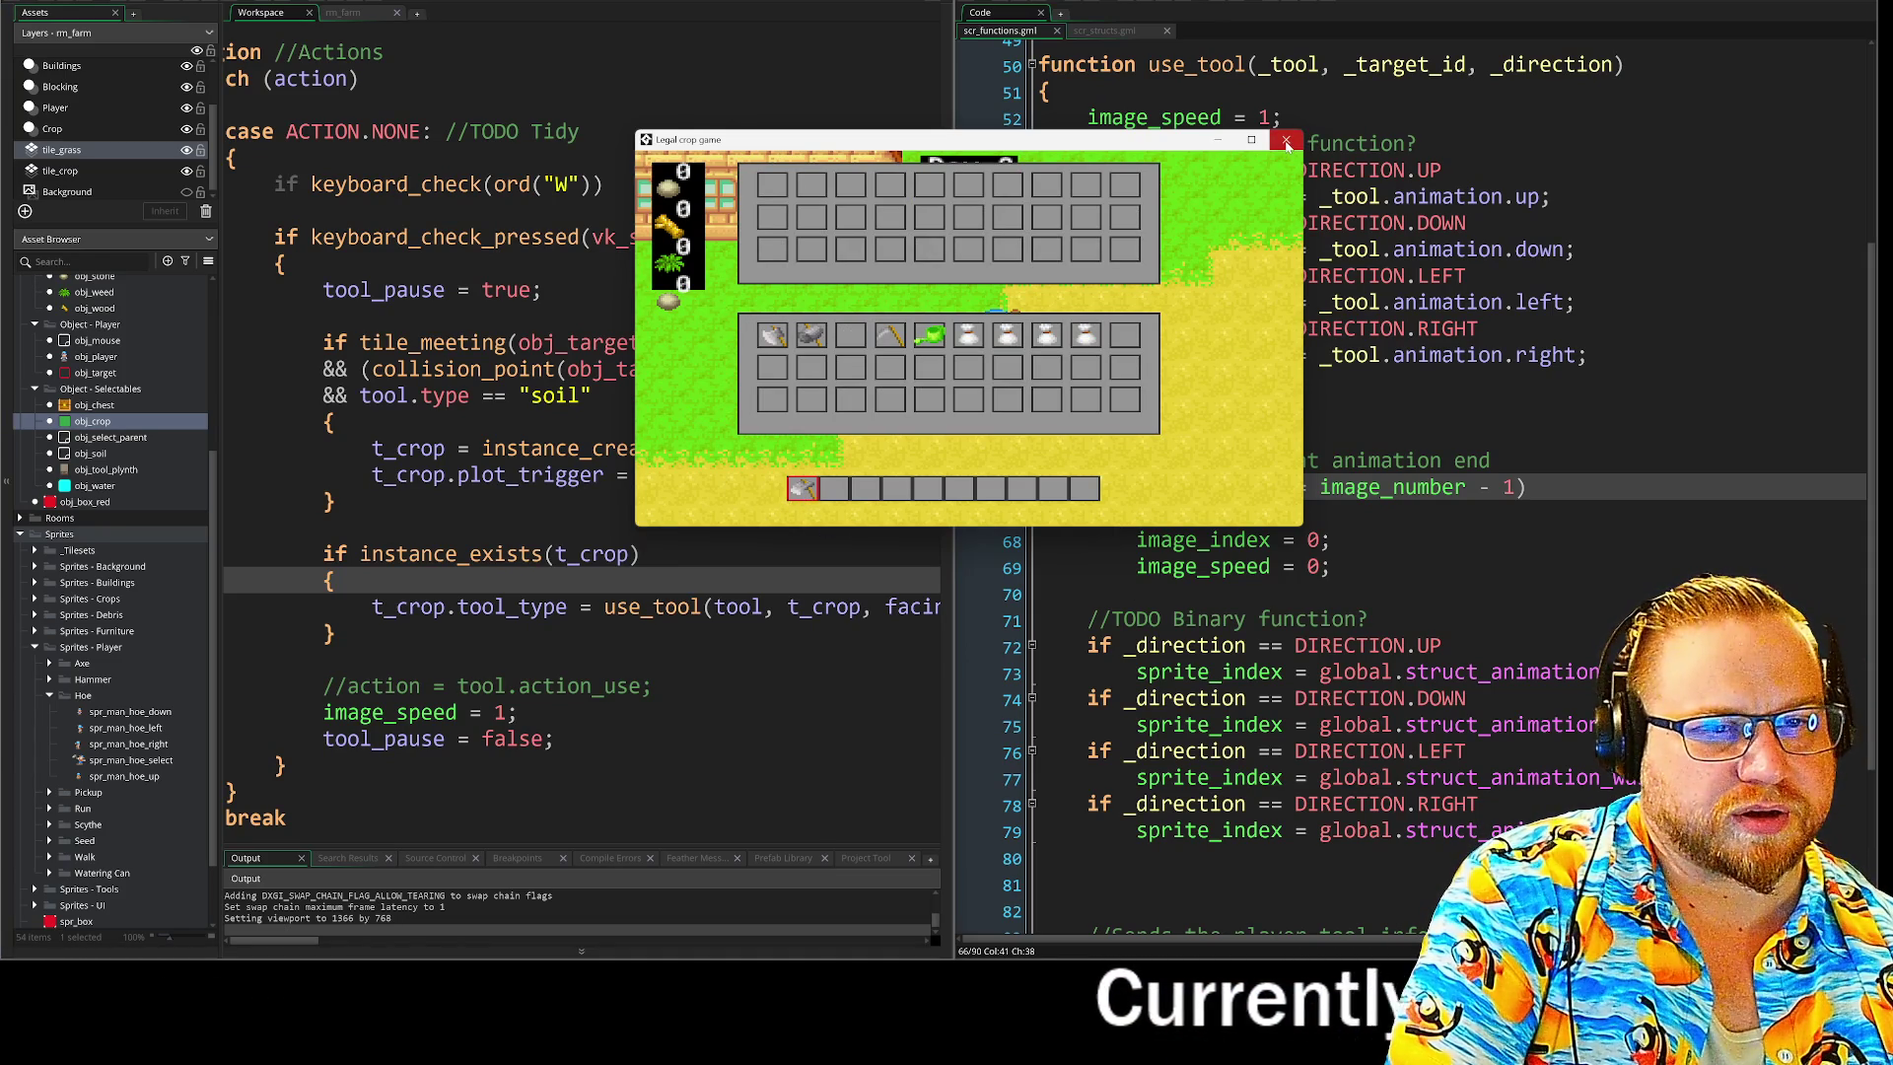
click(1288, 142)
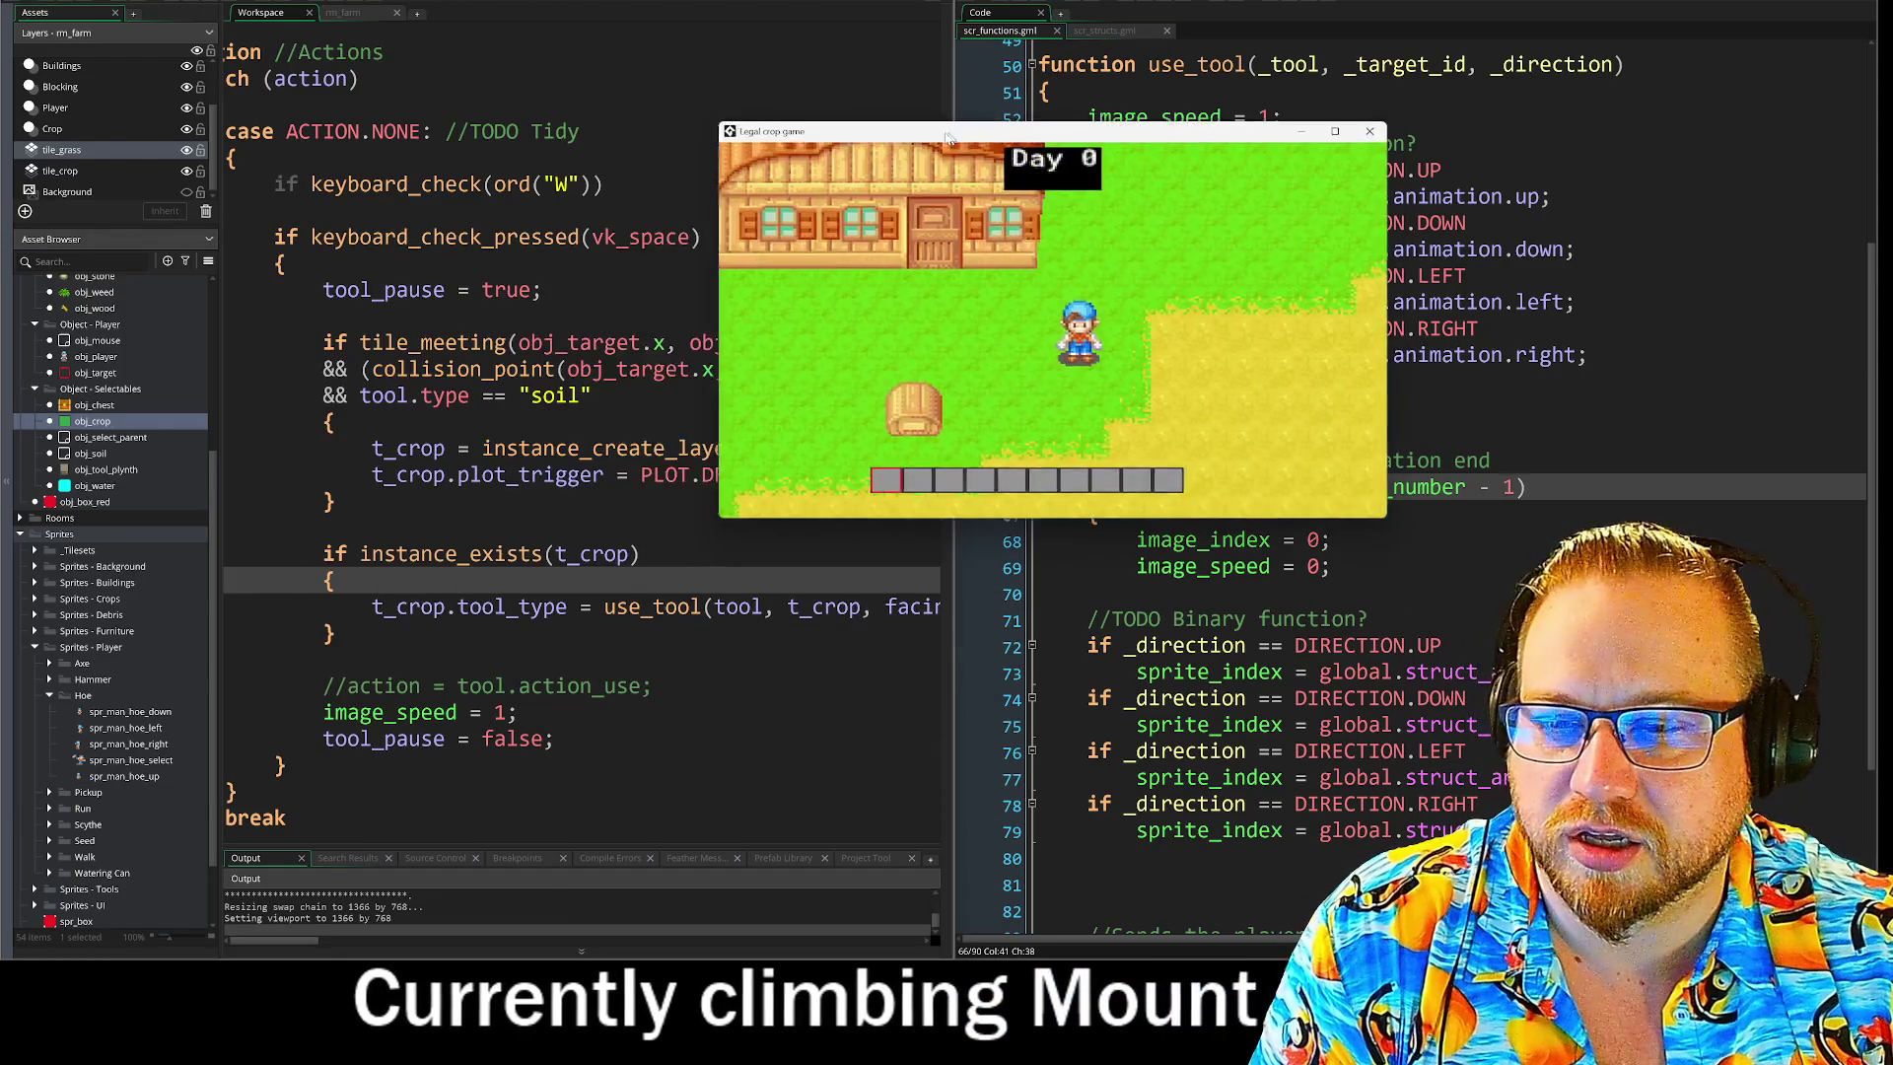
Enlarge the restarted game window, equip the hoe, and walk onto the sand facing each direction.
mouse_move(981, 397)
mouse_down()
mouse_move(1222, 621)
mouse_move(1355, 690)
mouse_up()
key(i)
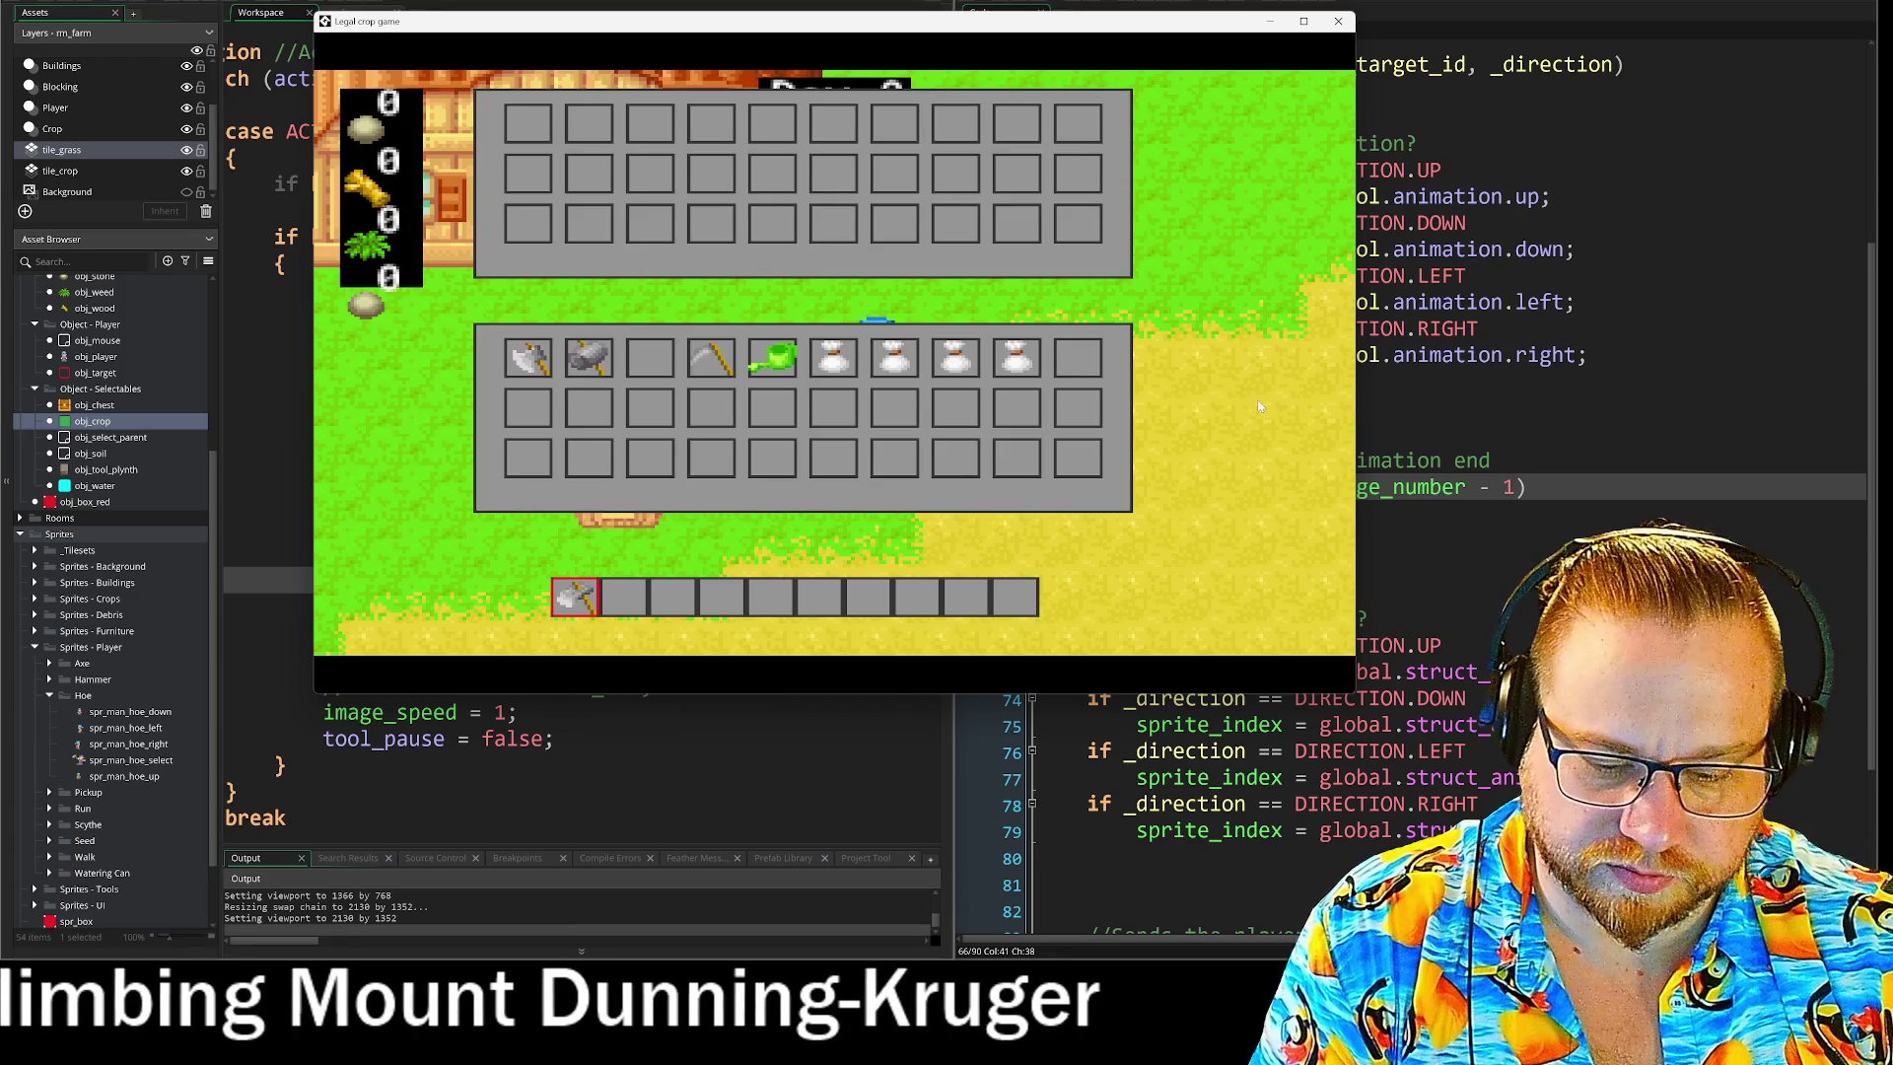
key(i)
key(w)
key(s)
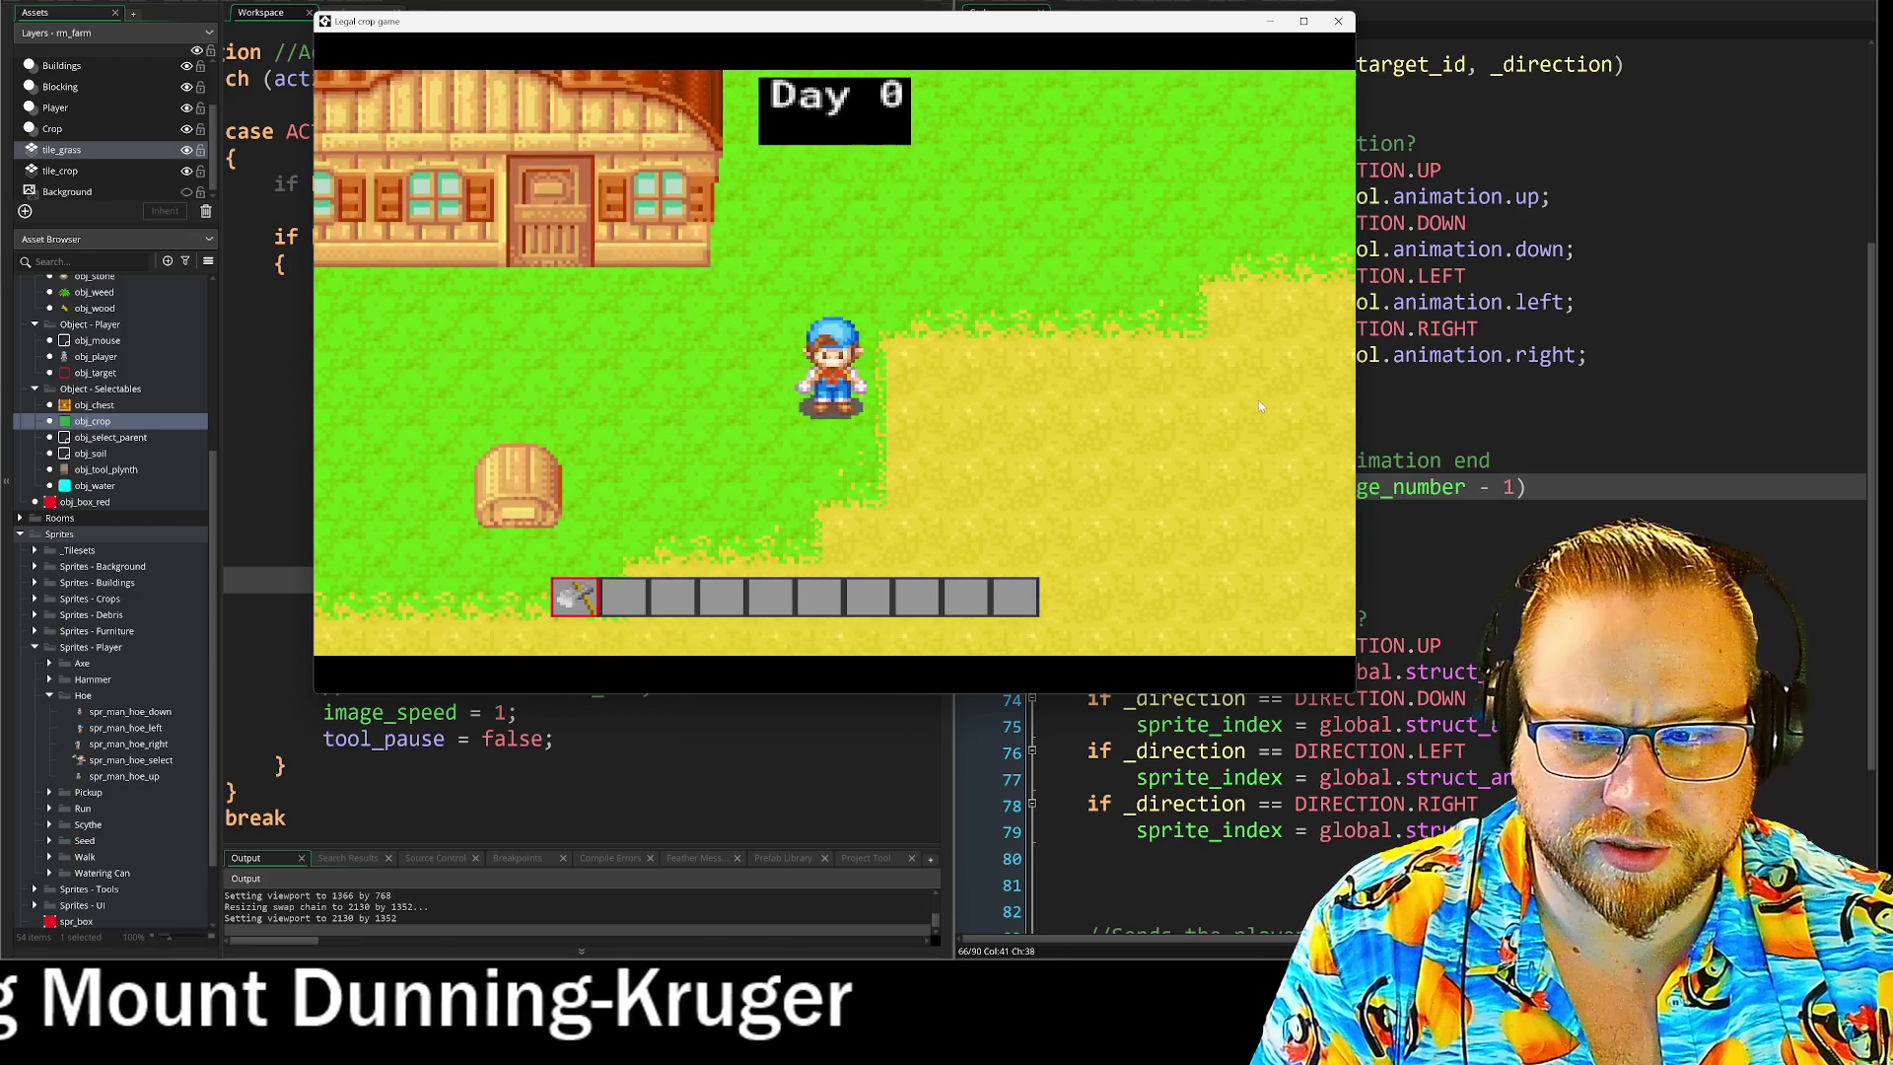
key(d)
key(s)
key(d)
key(w)
key(a)
key(s)
Till soil tiles with Space, close the game, and select the four direction sprite checks.
key(w)
key(d)
key(s)
key(d)
key(space)
key(a)
key(space)
key(d)
key(a)
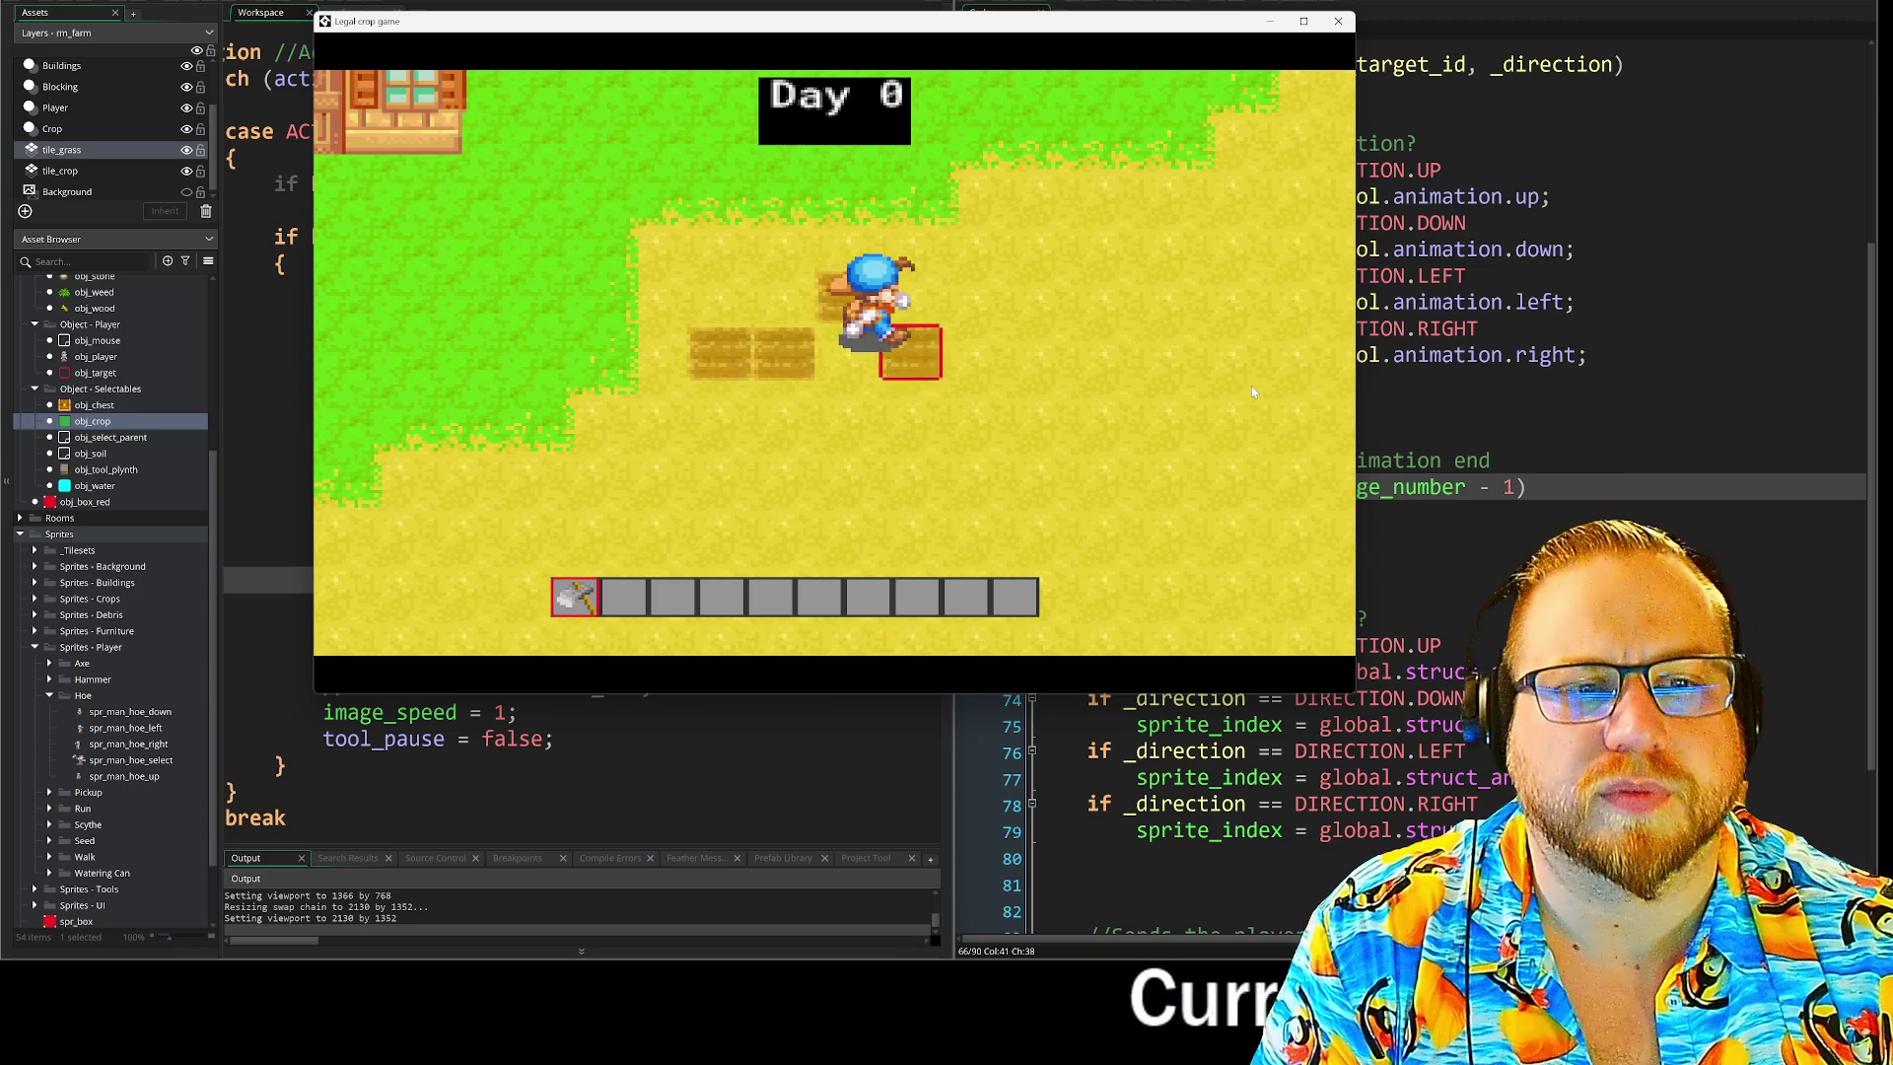
key(a)
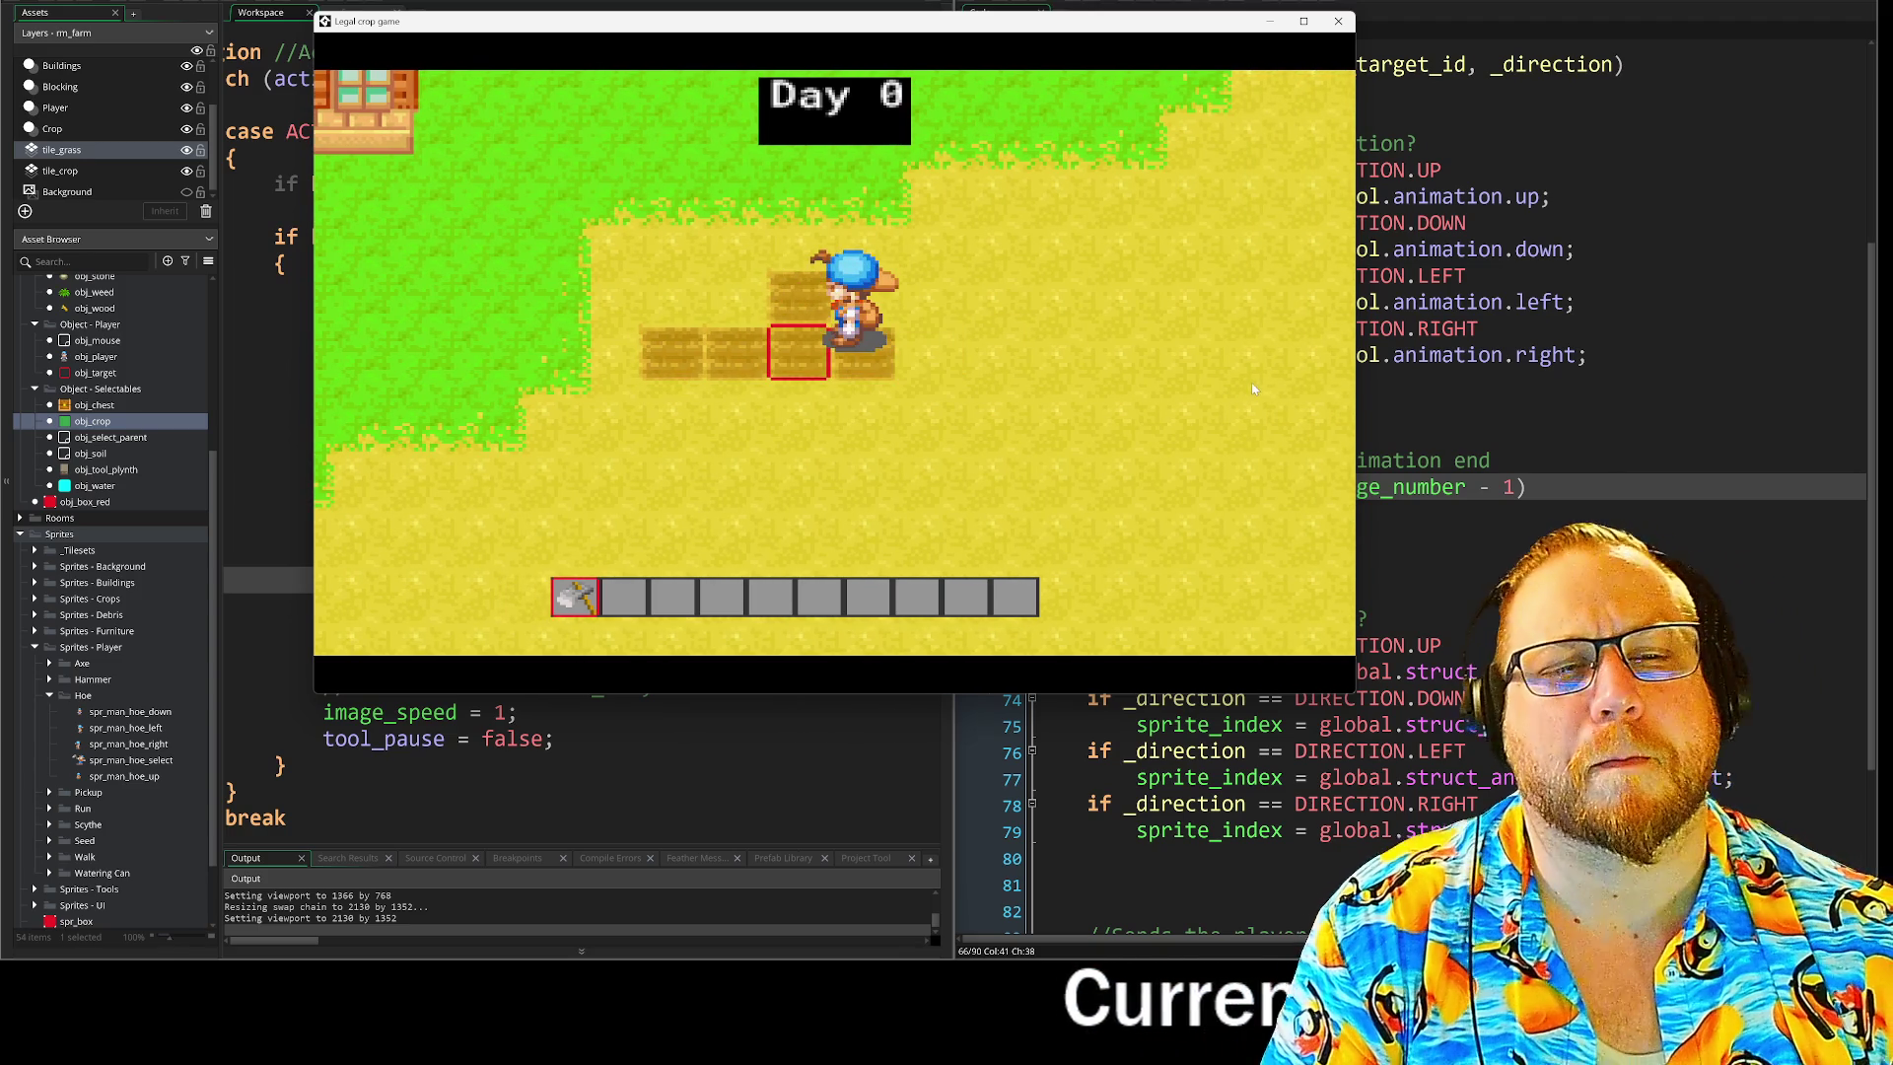
click(1340, 18)
mouse_move(1087, 170)
mouse_down()
mouse_move(1547, 197)
mouse_move(1587, 355)
mouse_up()
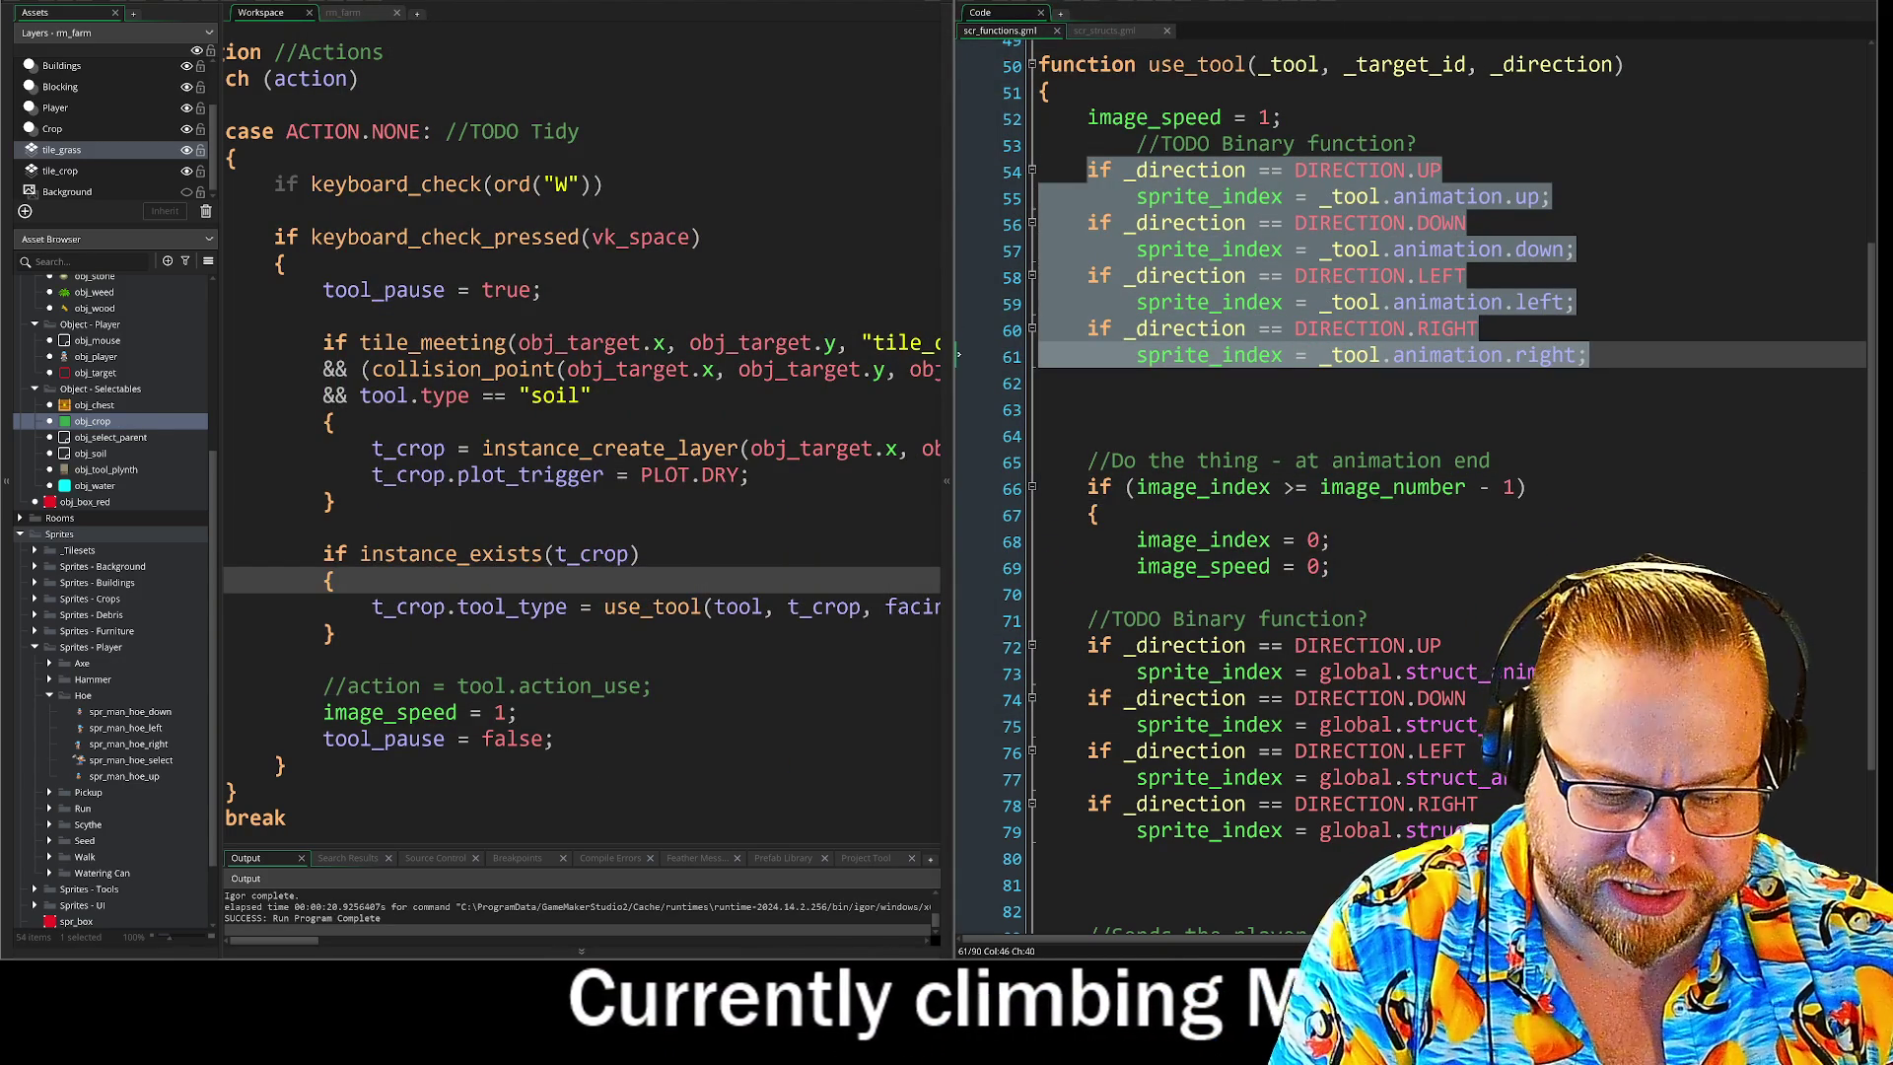
Comment out lines 54–61 and the image_speed = 1 line 52, then save and run with F5.
key(ctrl+k)
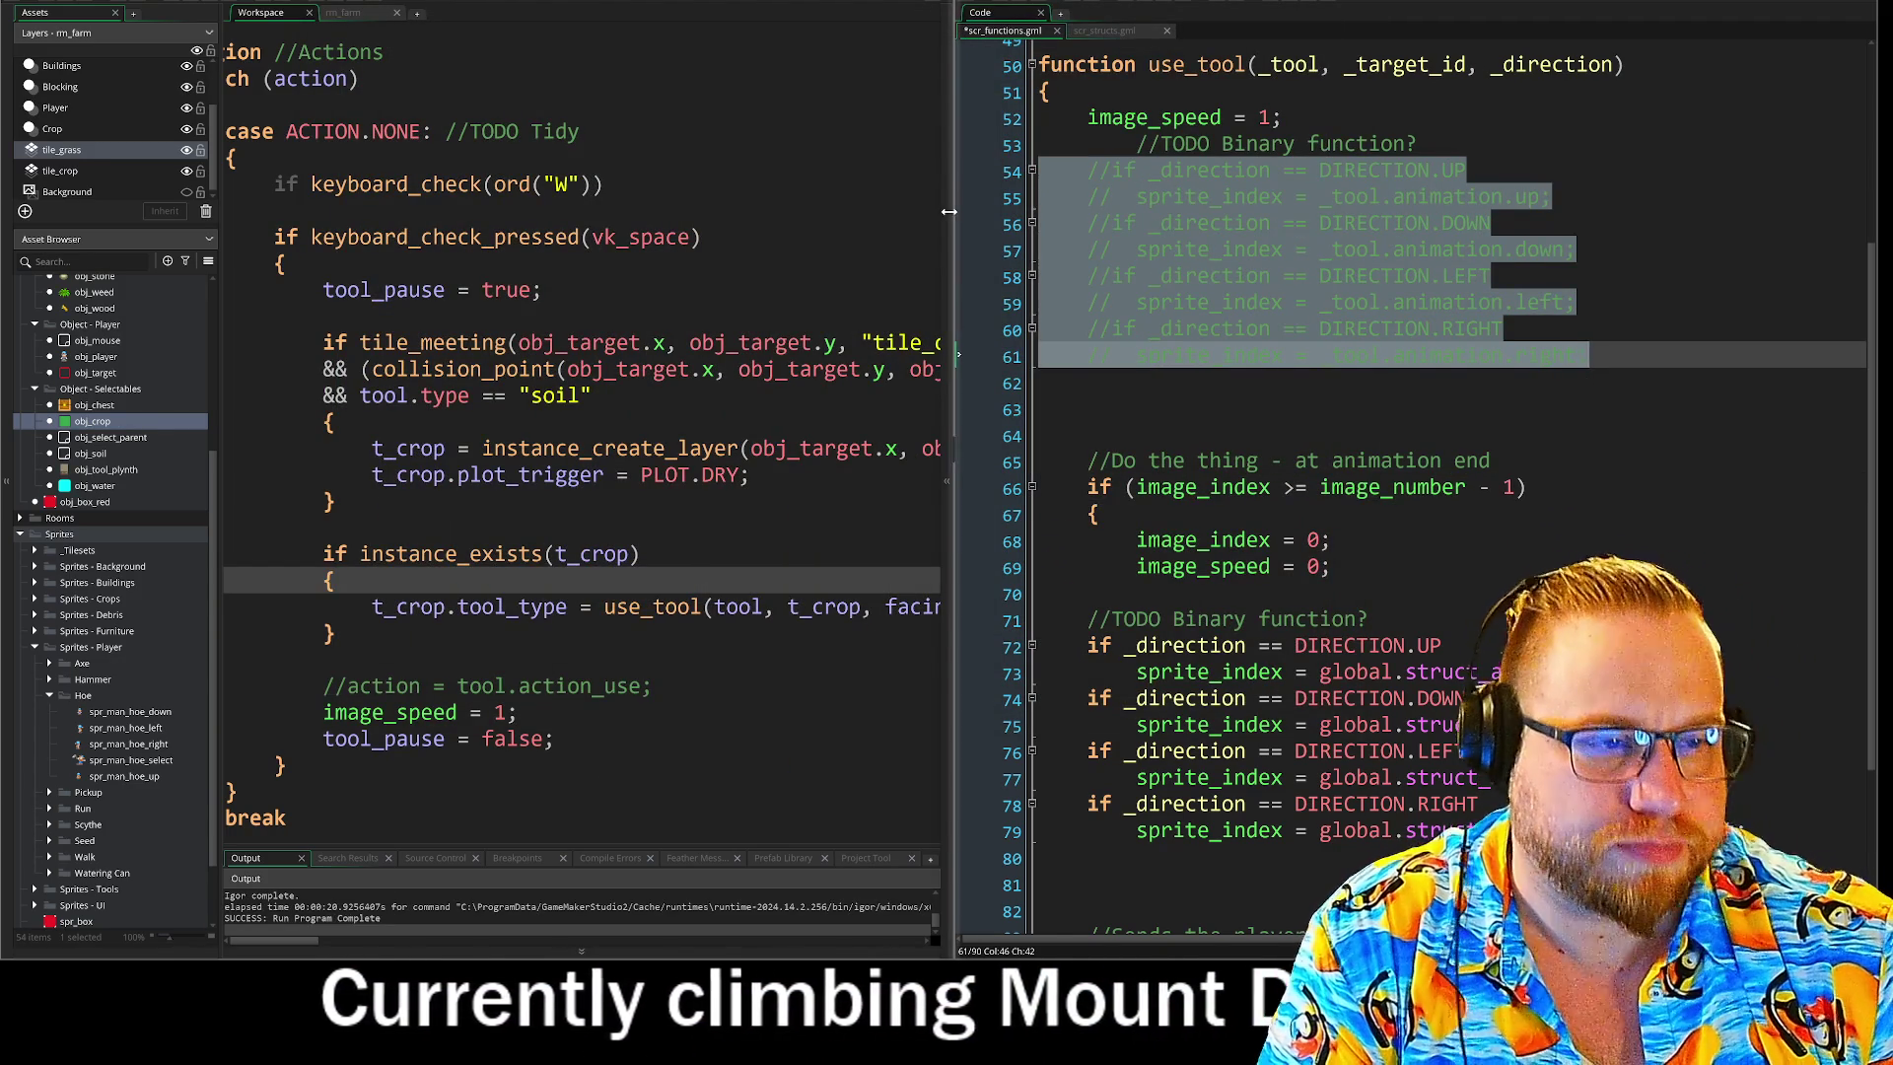
click(957, 116)
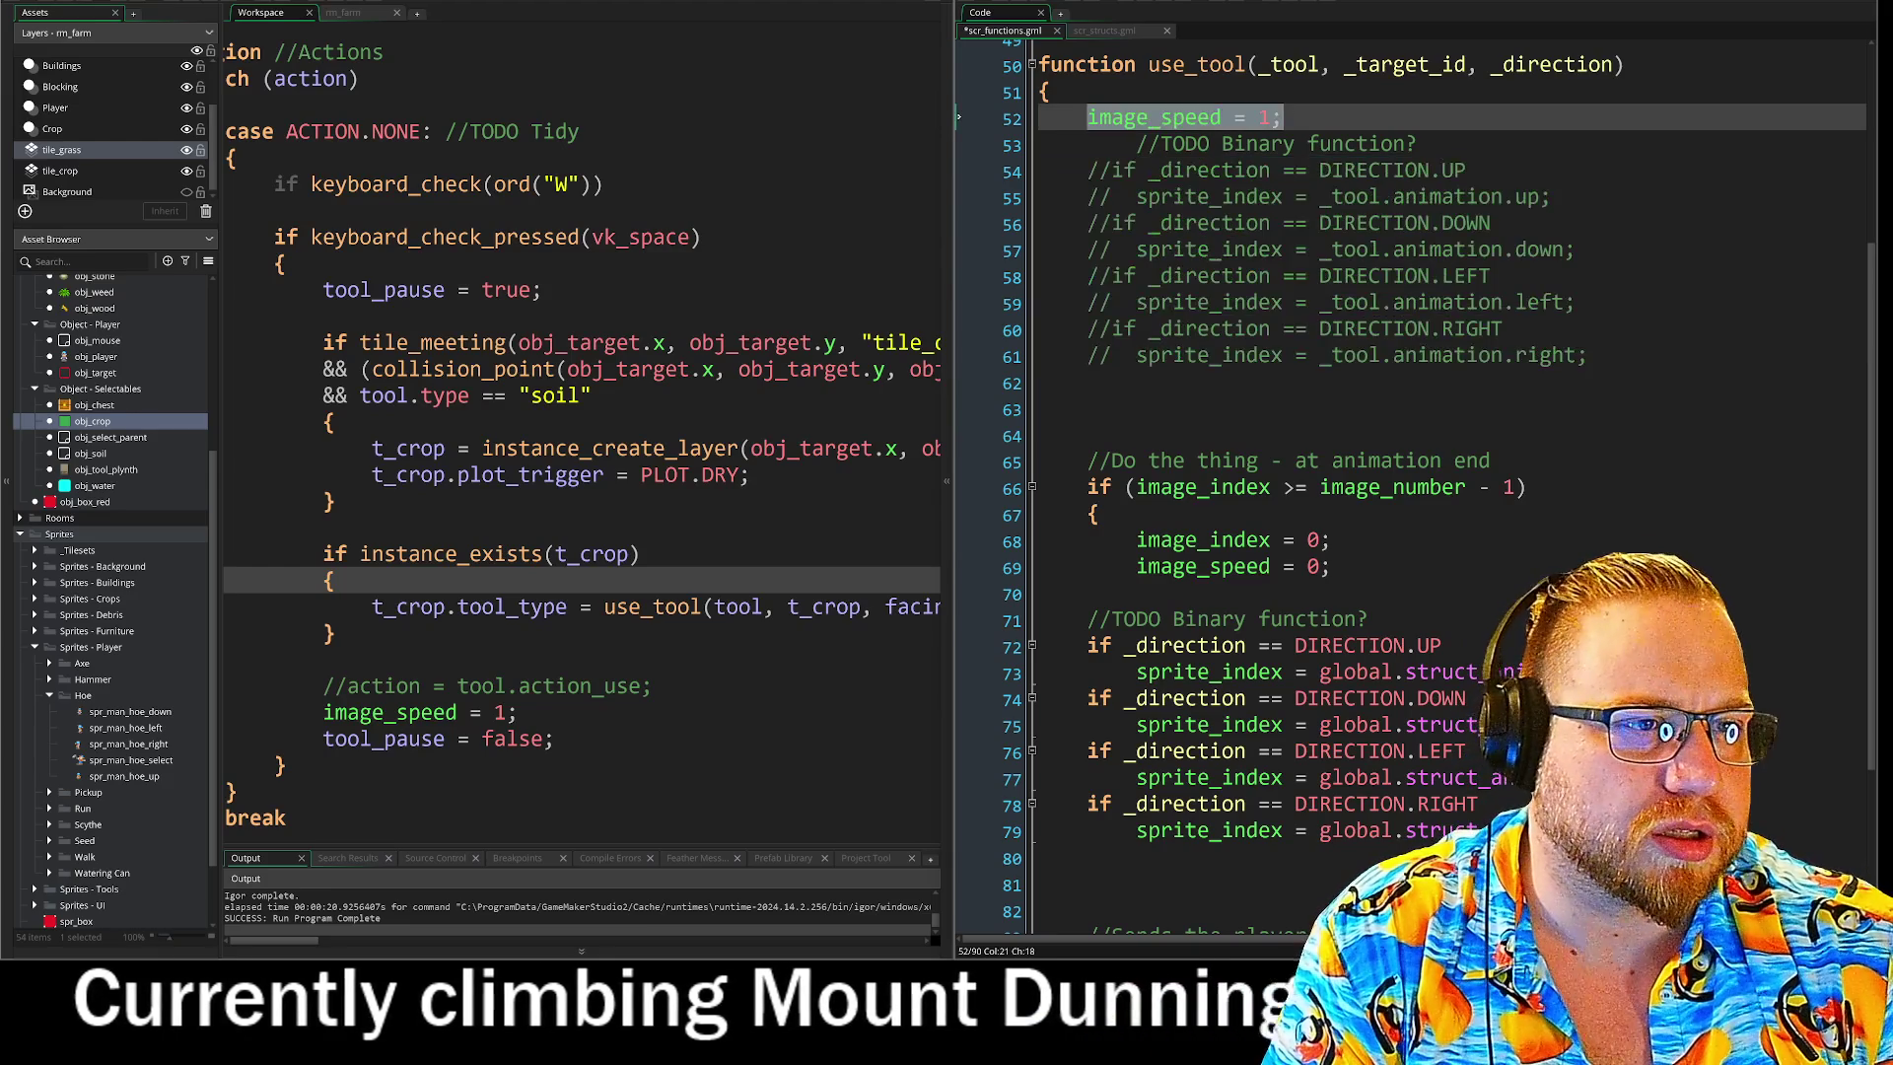
key(ctrl+k)
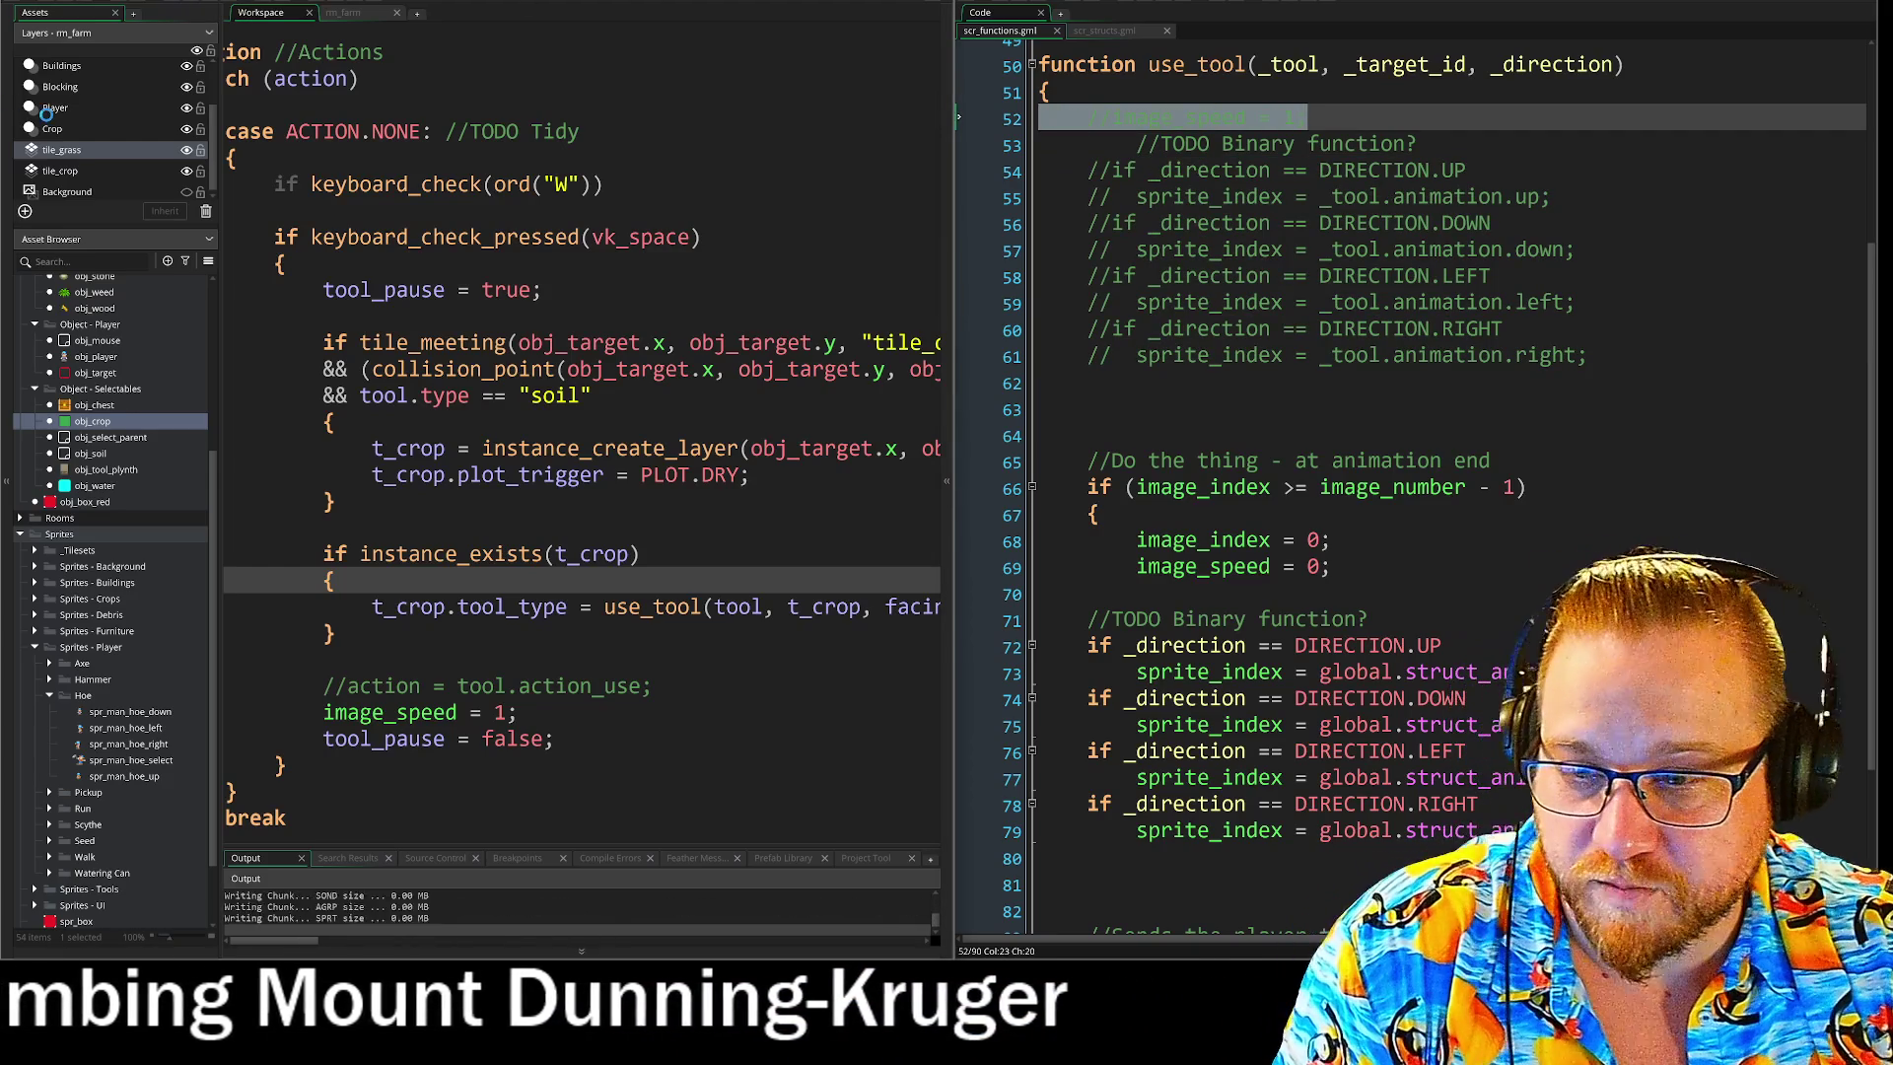
key(F5)
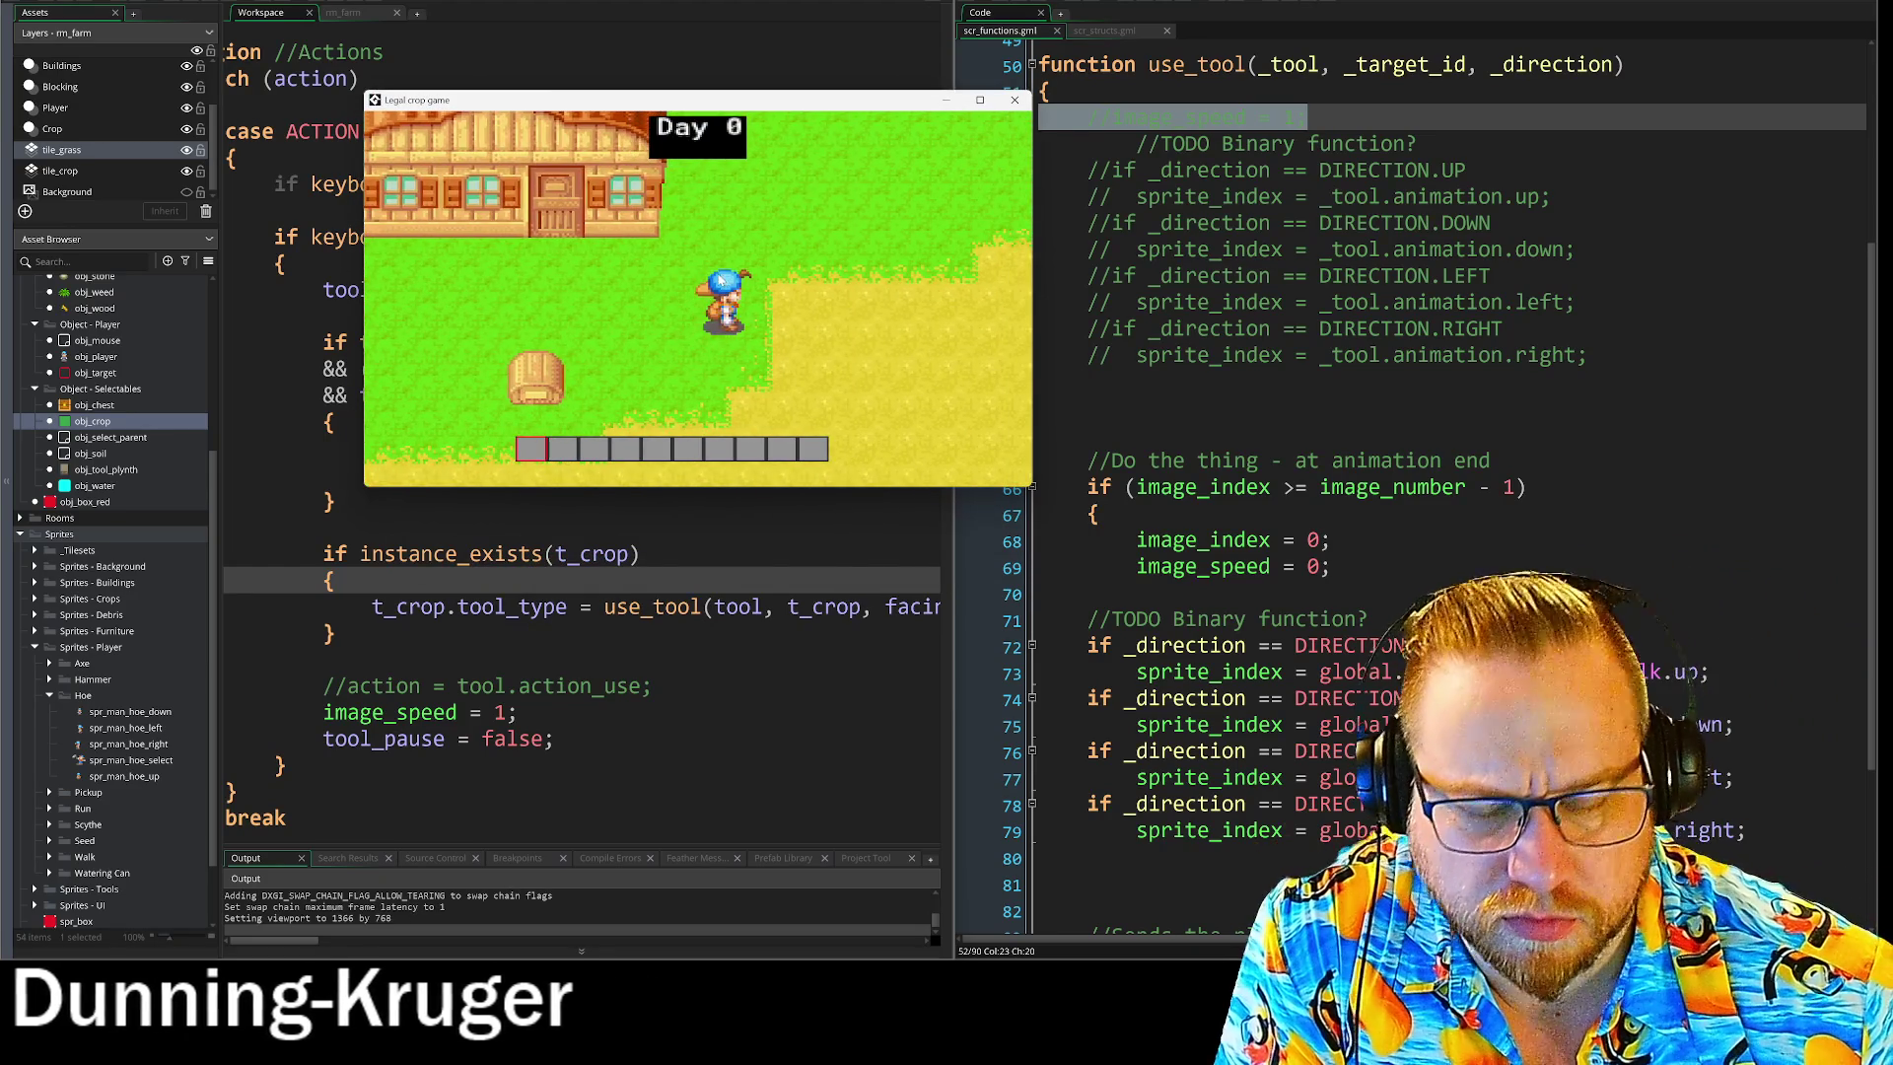
Toggle the inventory, walk right tilling soil with the hoe, close the game, and select lines 52–61.
key(i)
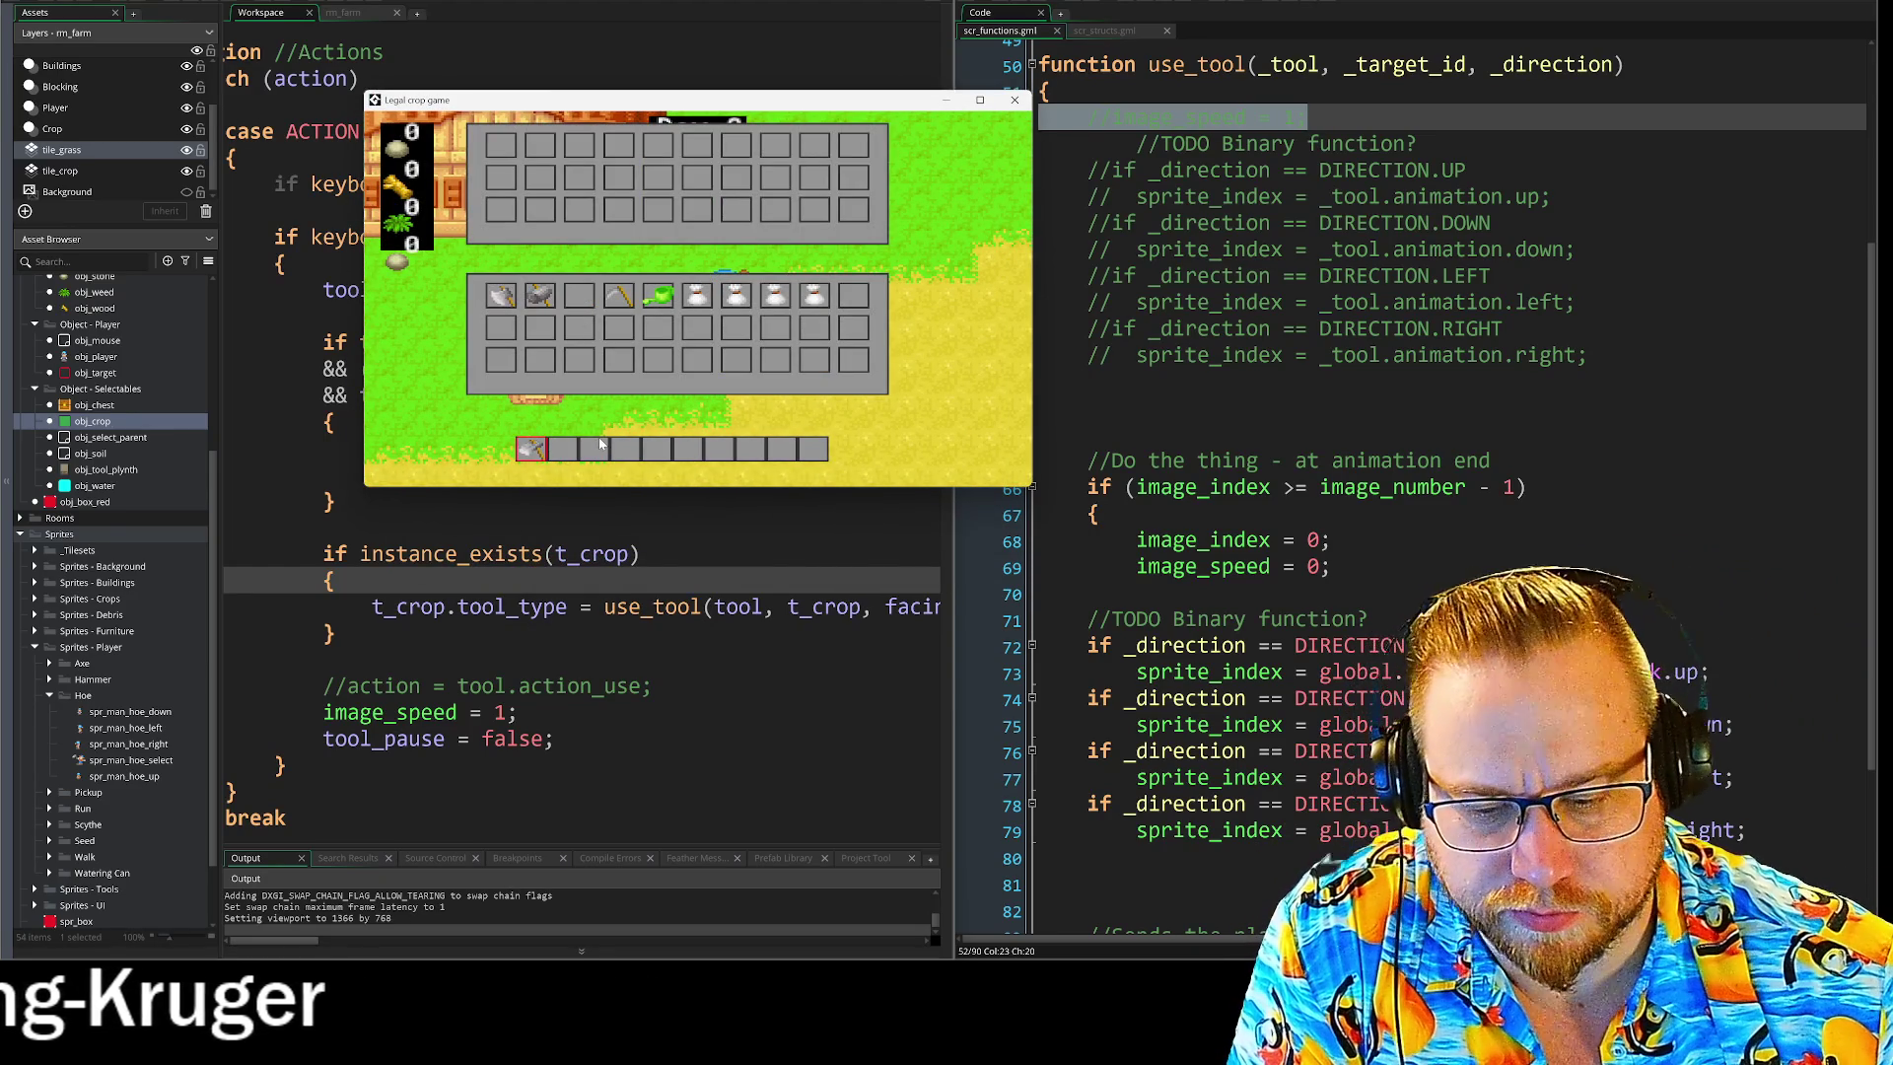
key(i)
key(d)
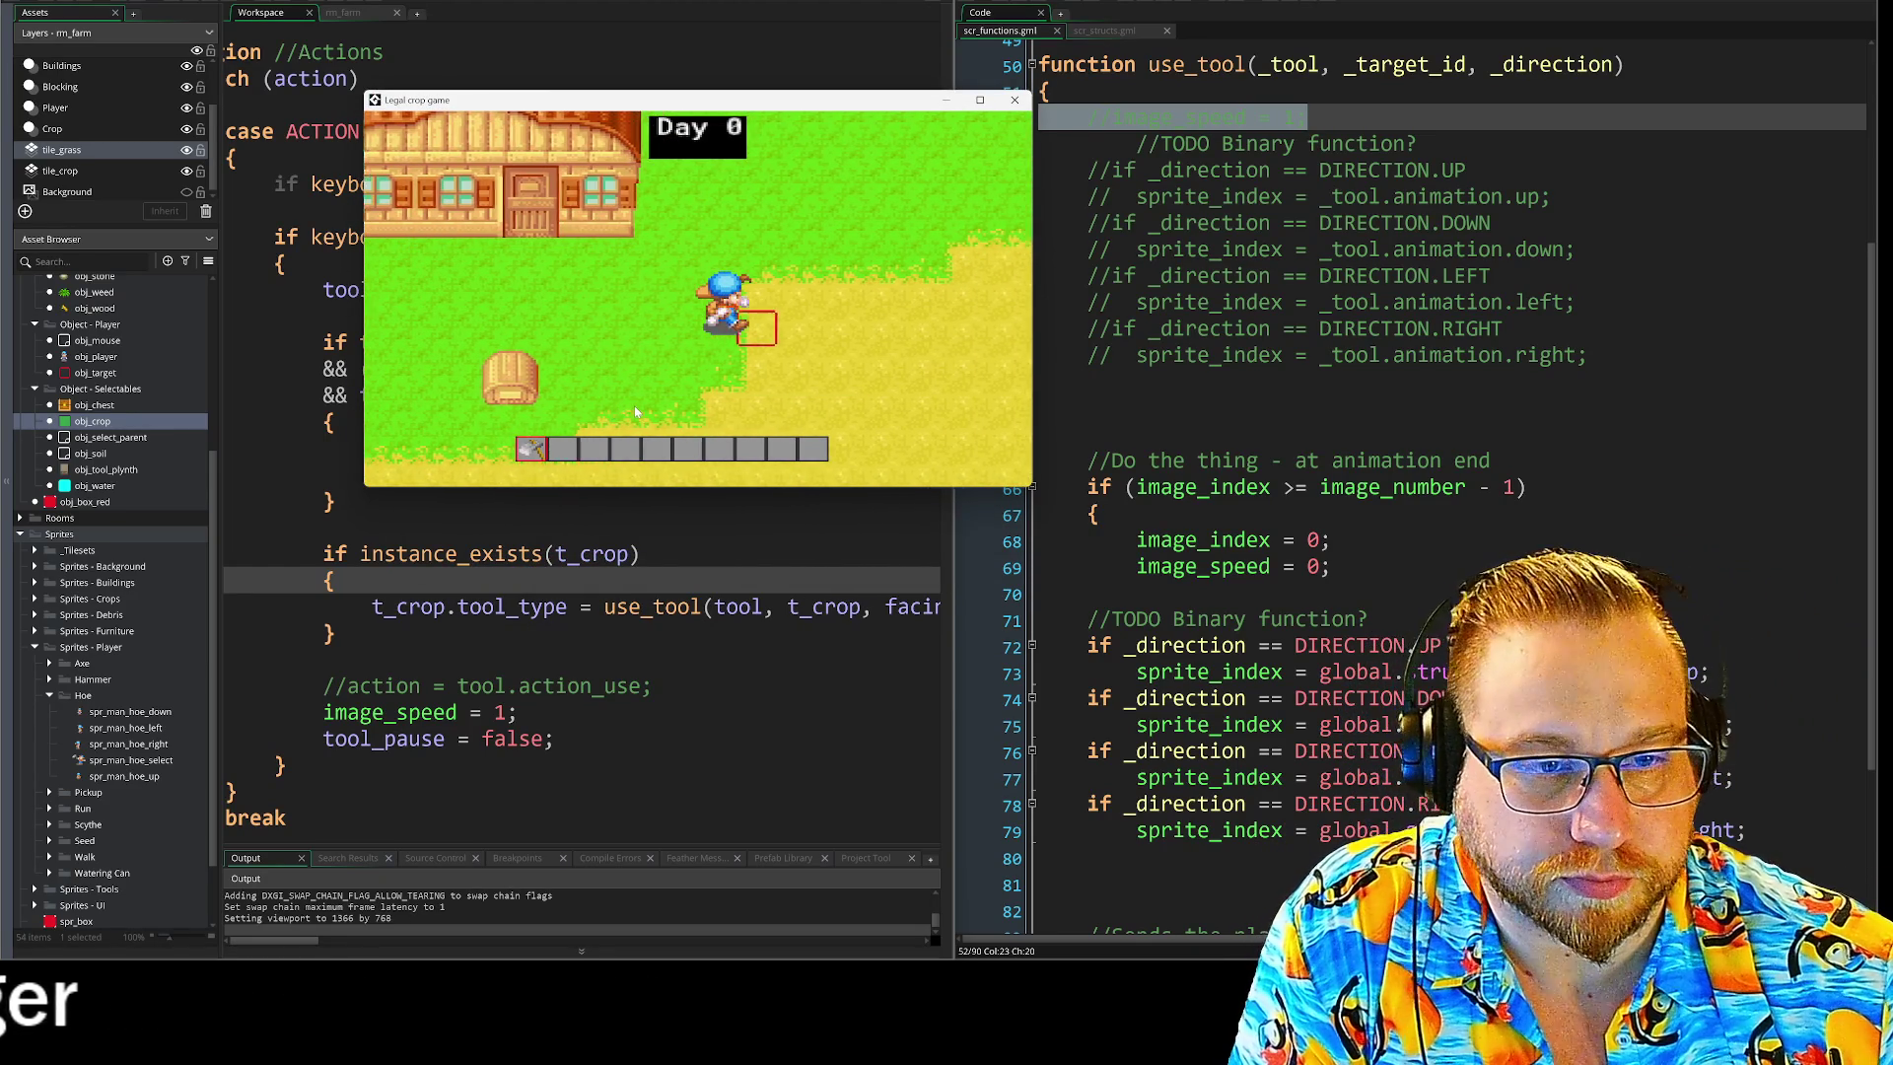
key(d)
key(space)
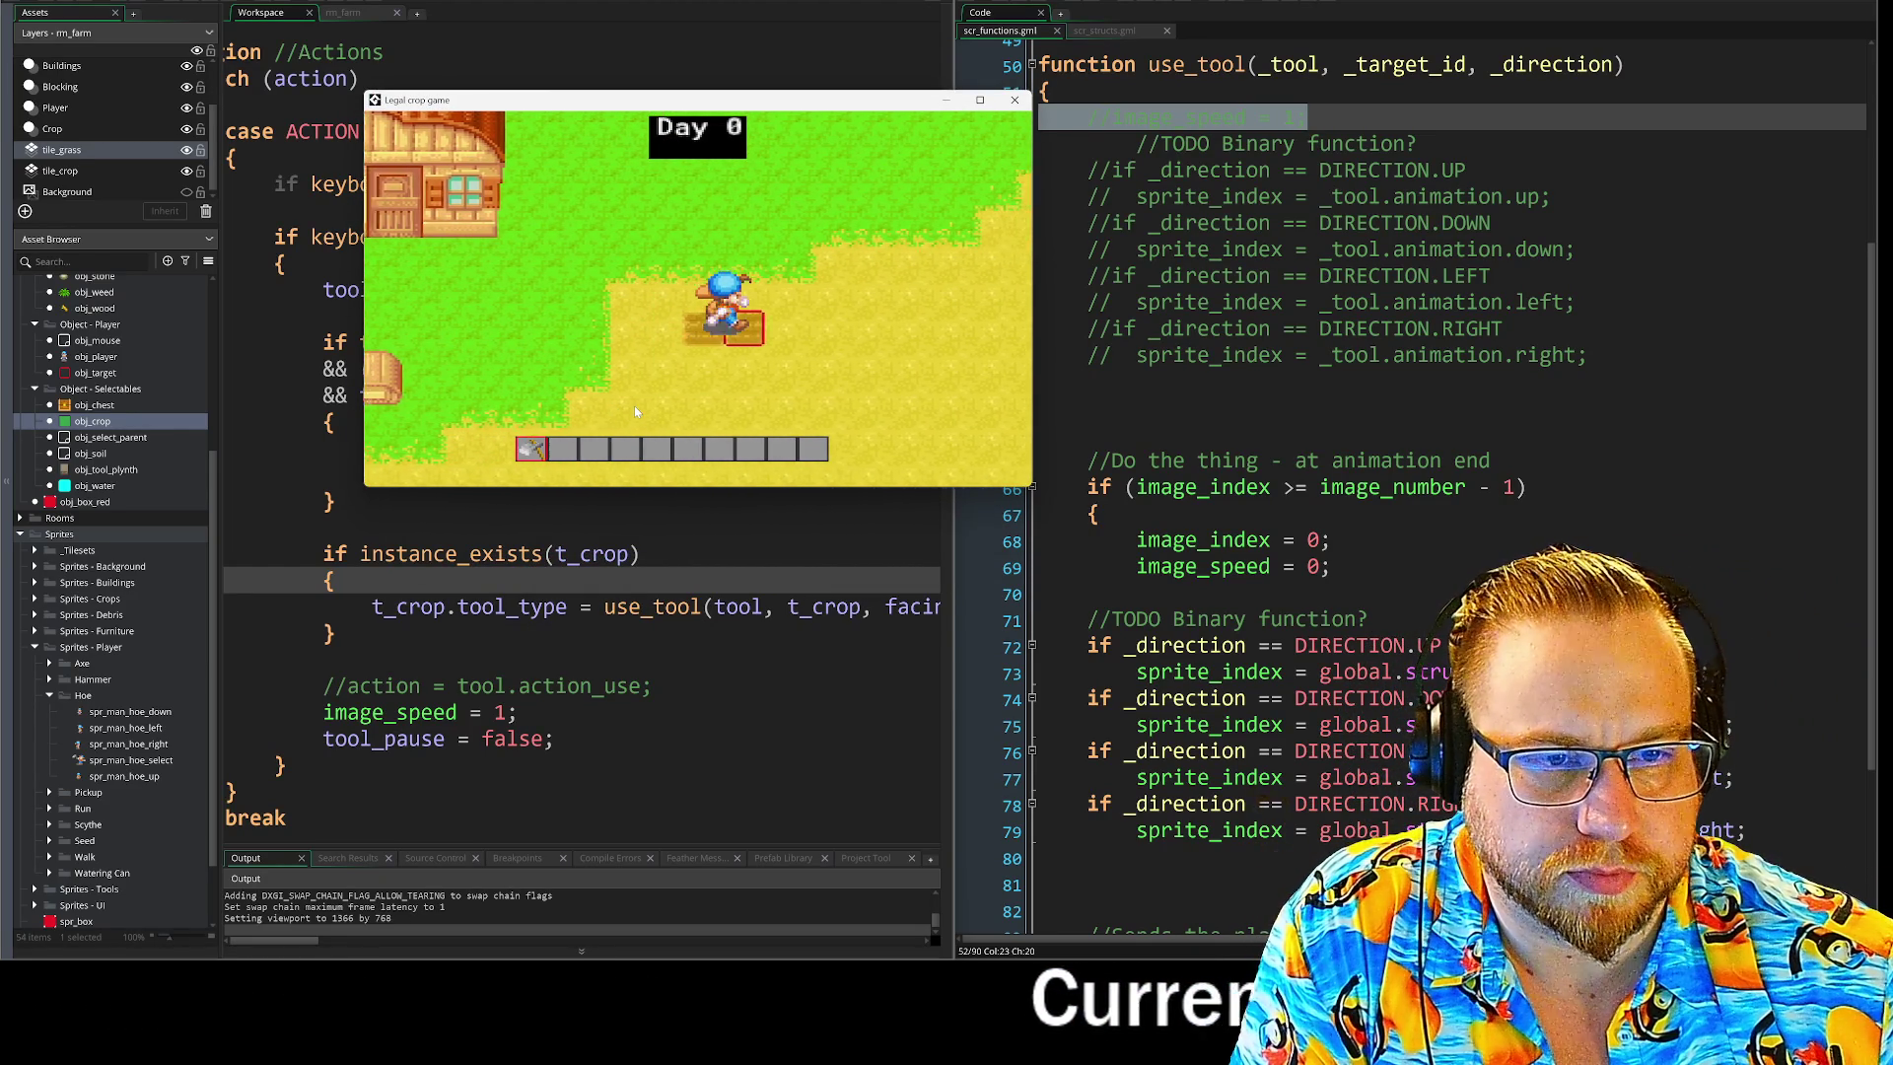
key(d)
key(space)
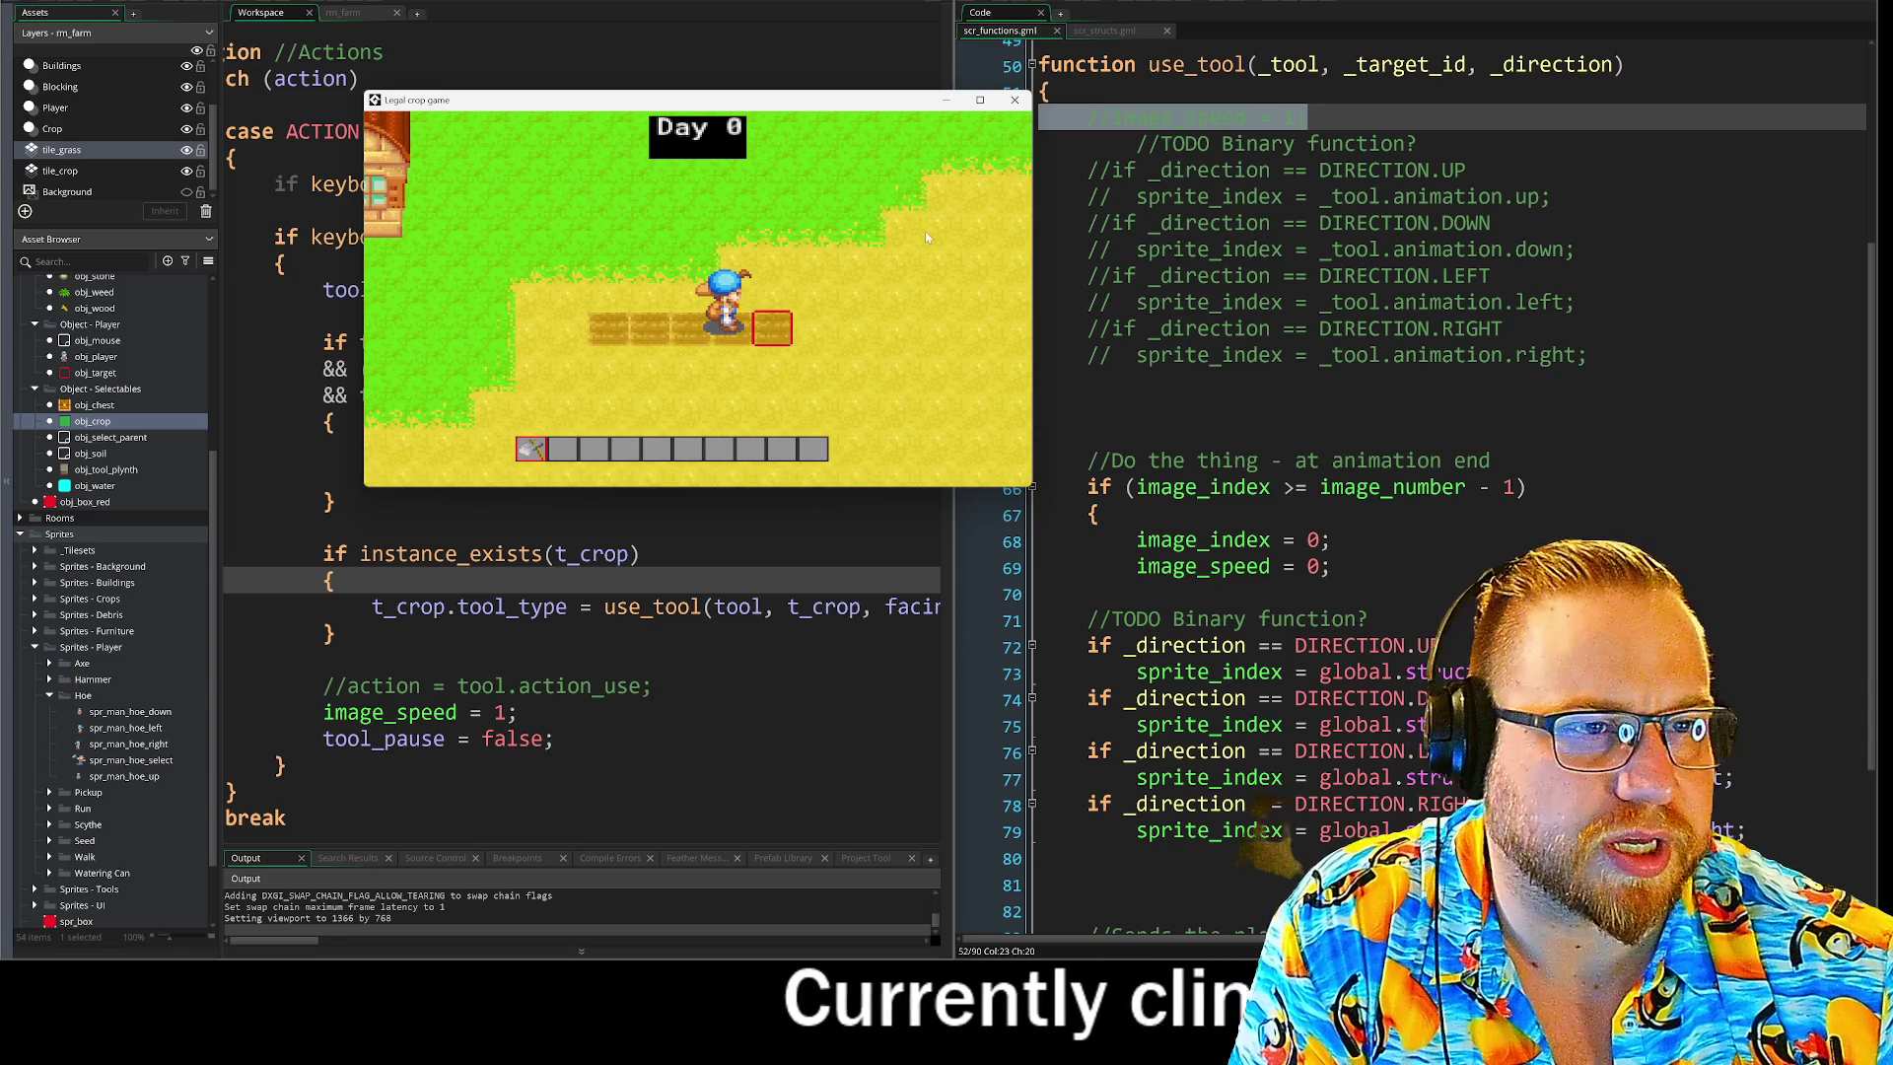
click(1015, 100)
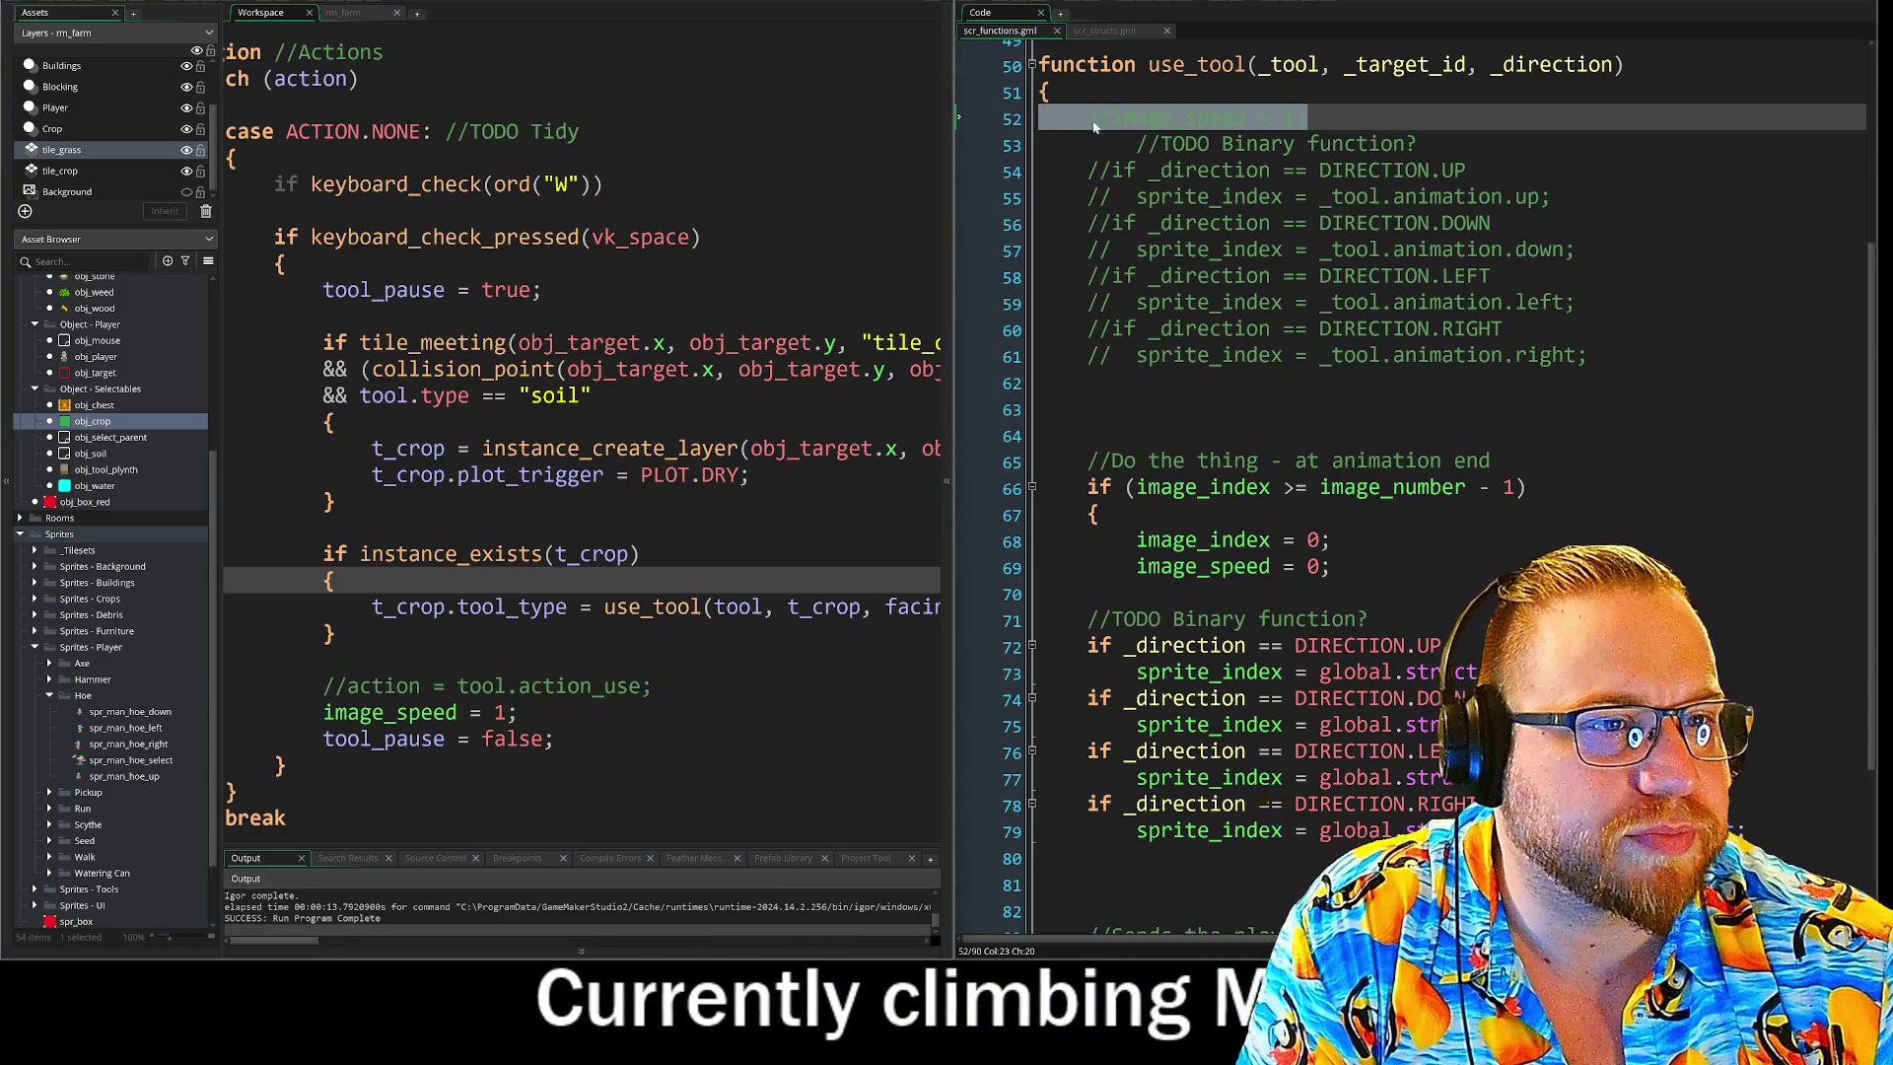
drag(959, 117, 958, 353)
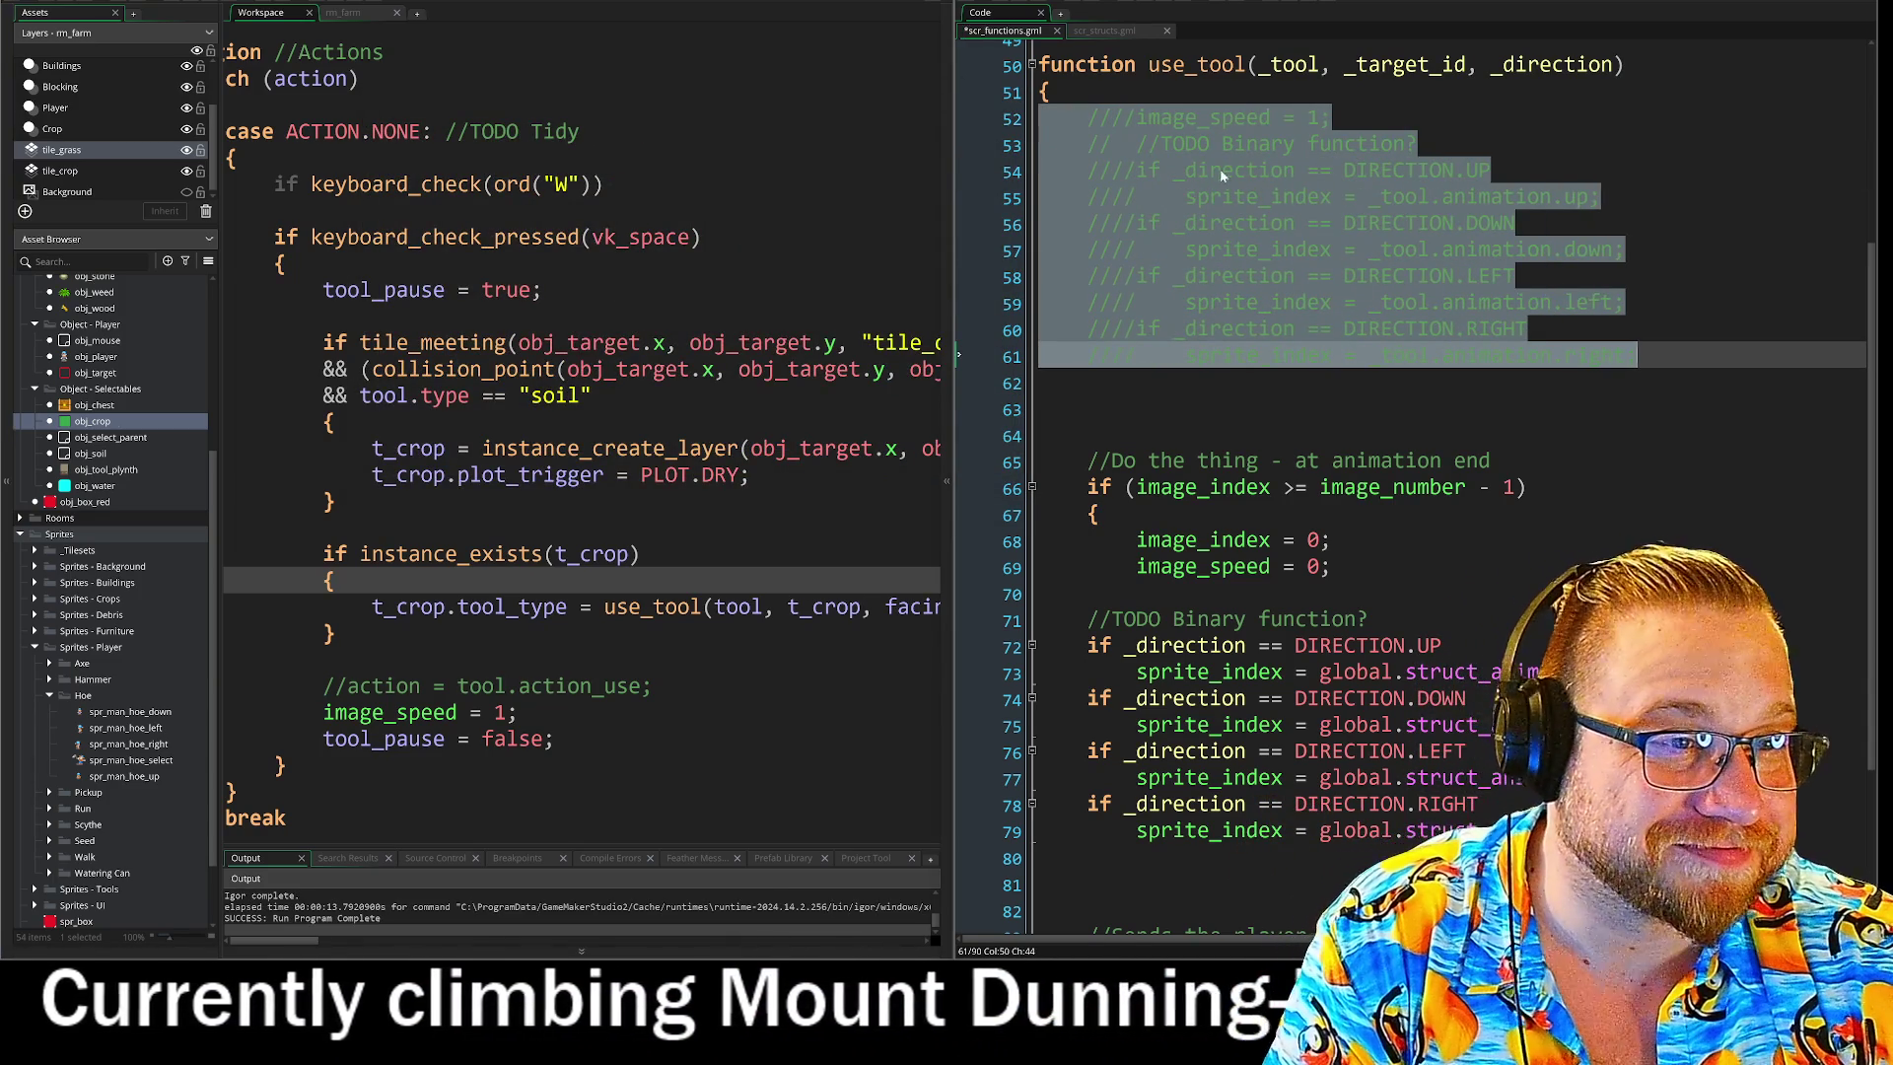
Uncomment lines 52–61 with Ctrl+Shift+K and re-add // before the TODO Binary function line.
key(ctrl+shift+k)
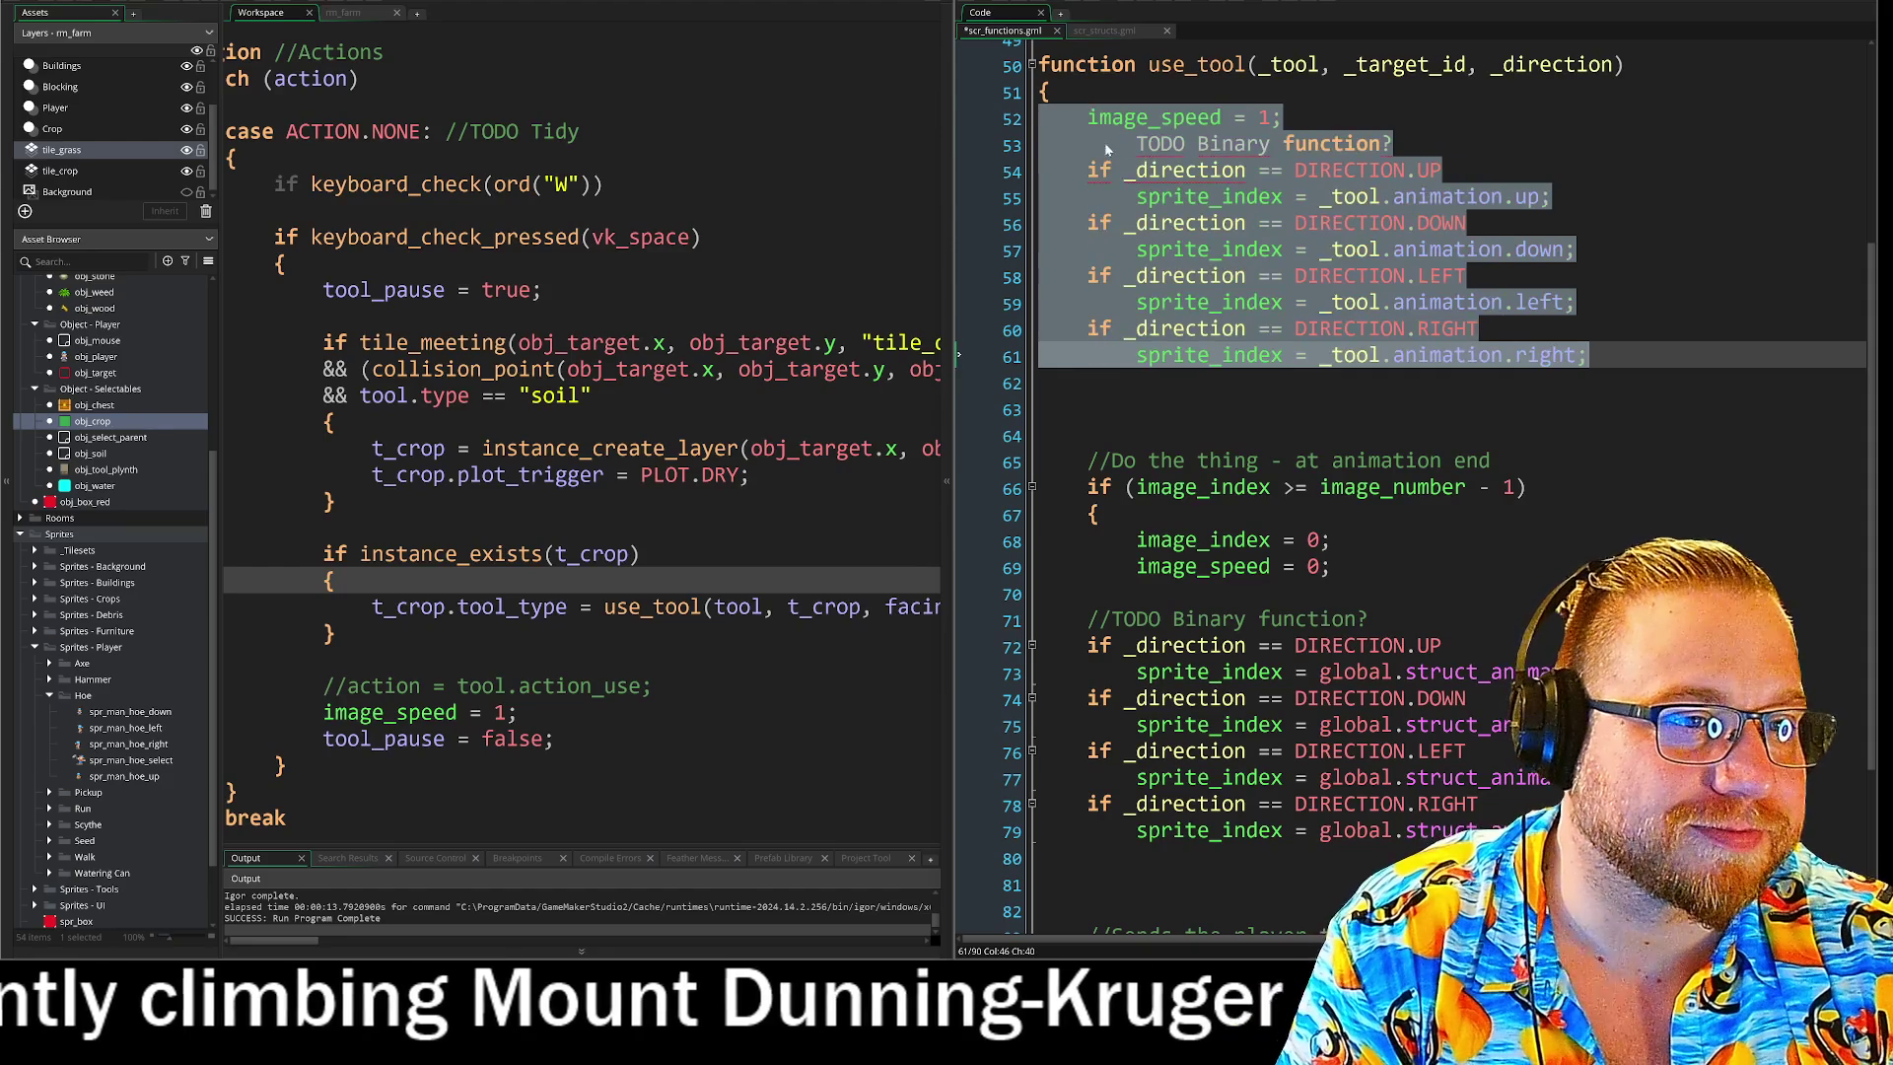
click(964, 138)
text(//)
click(958, 380)
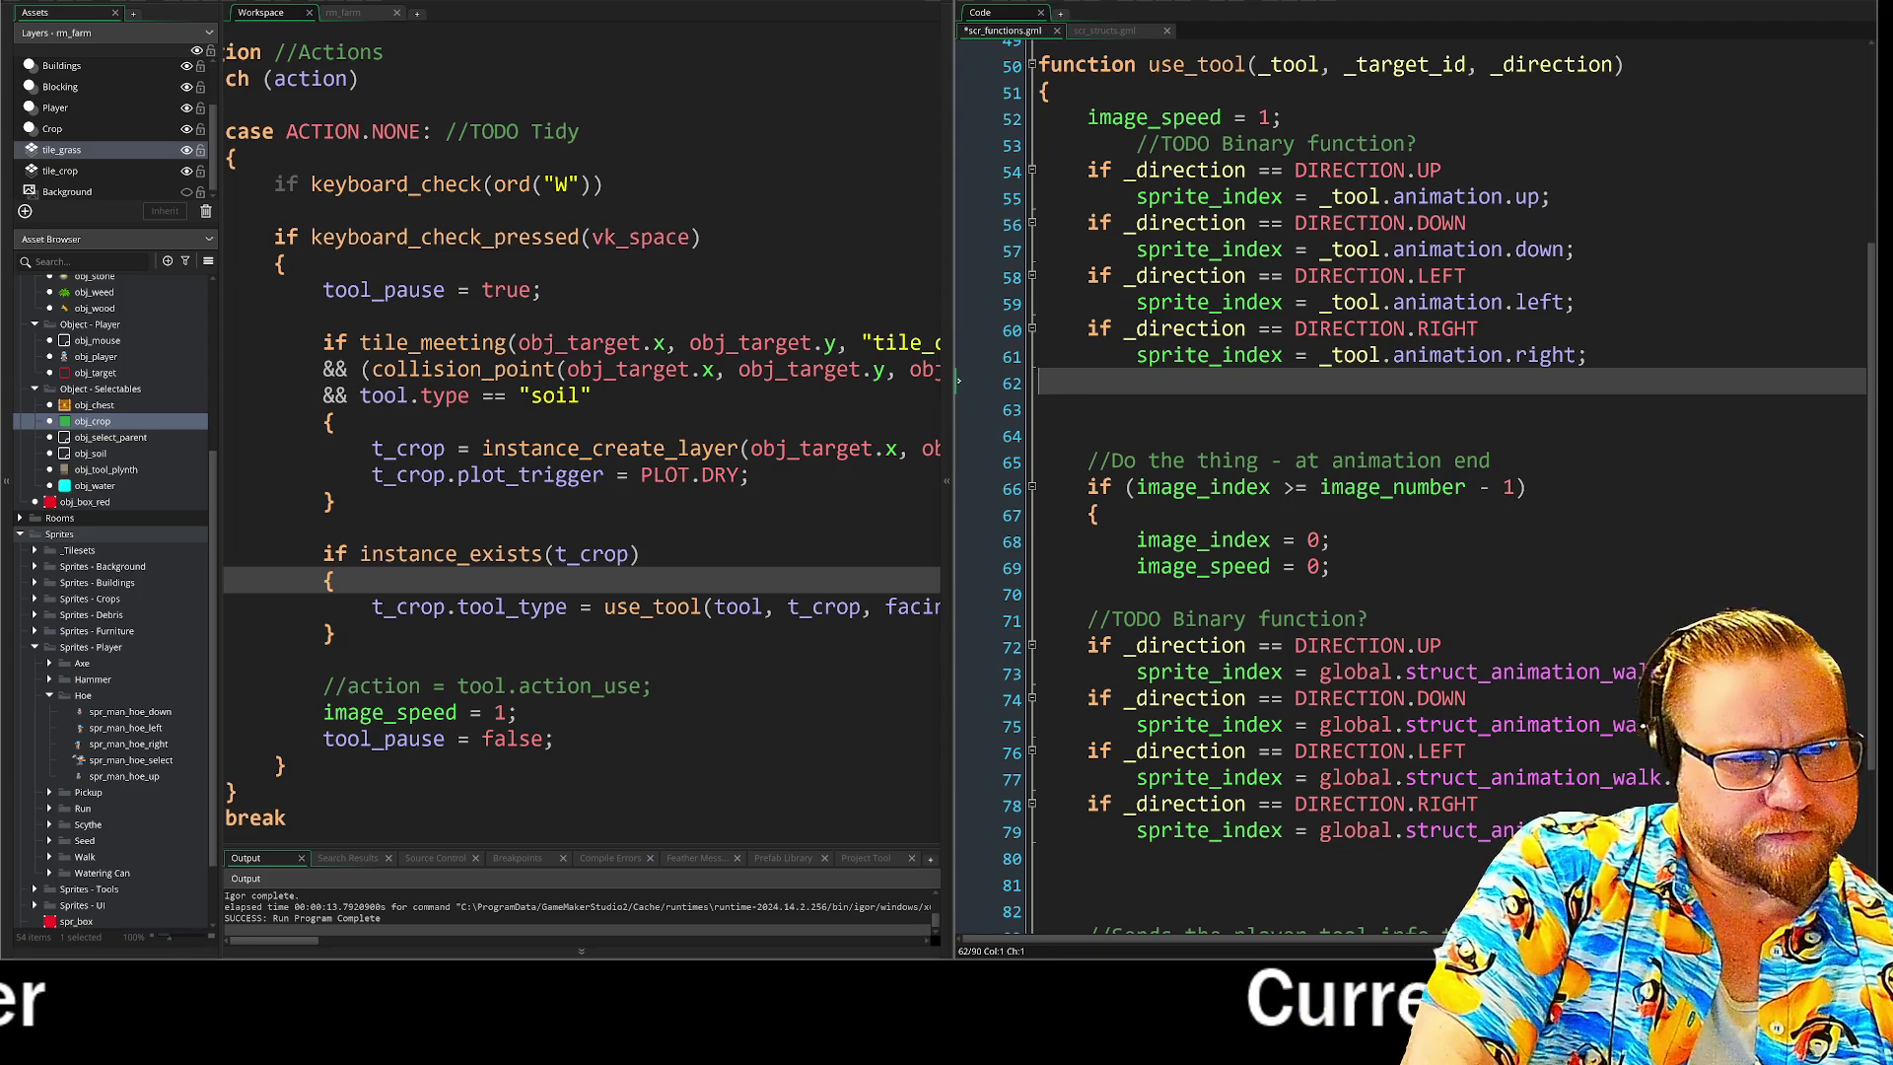
Select the animation-end check on lines 66–67 and scroll down to review it.
click(1526, 487)
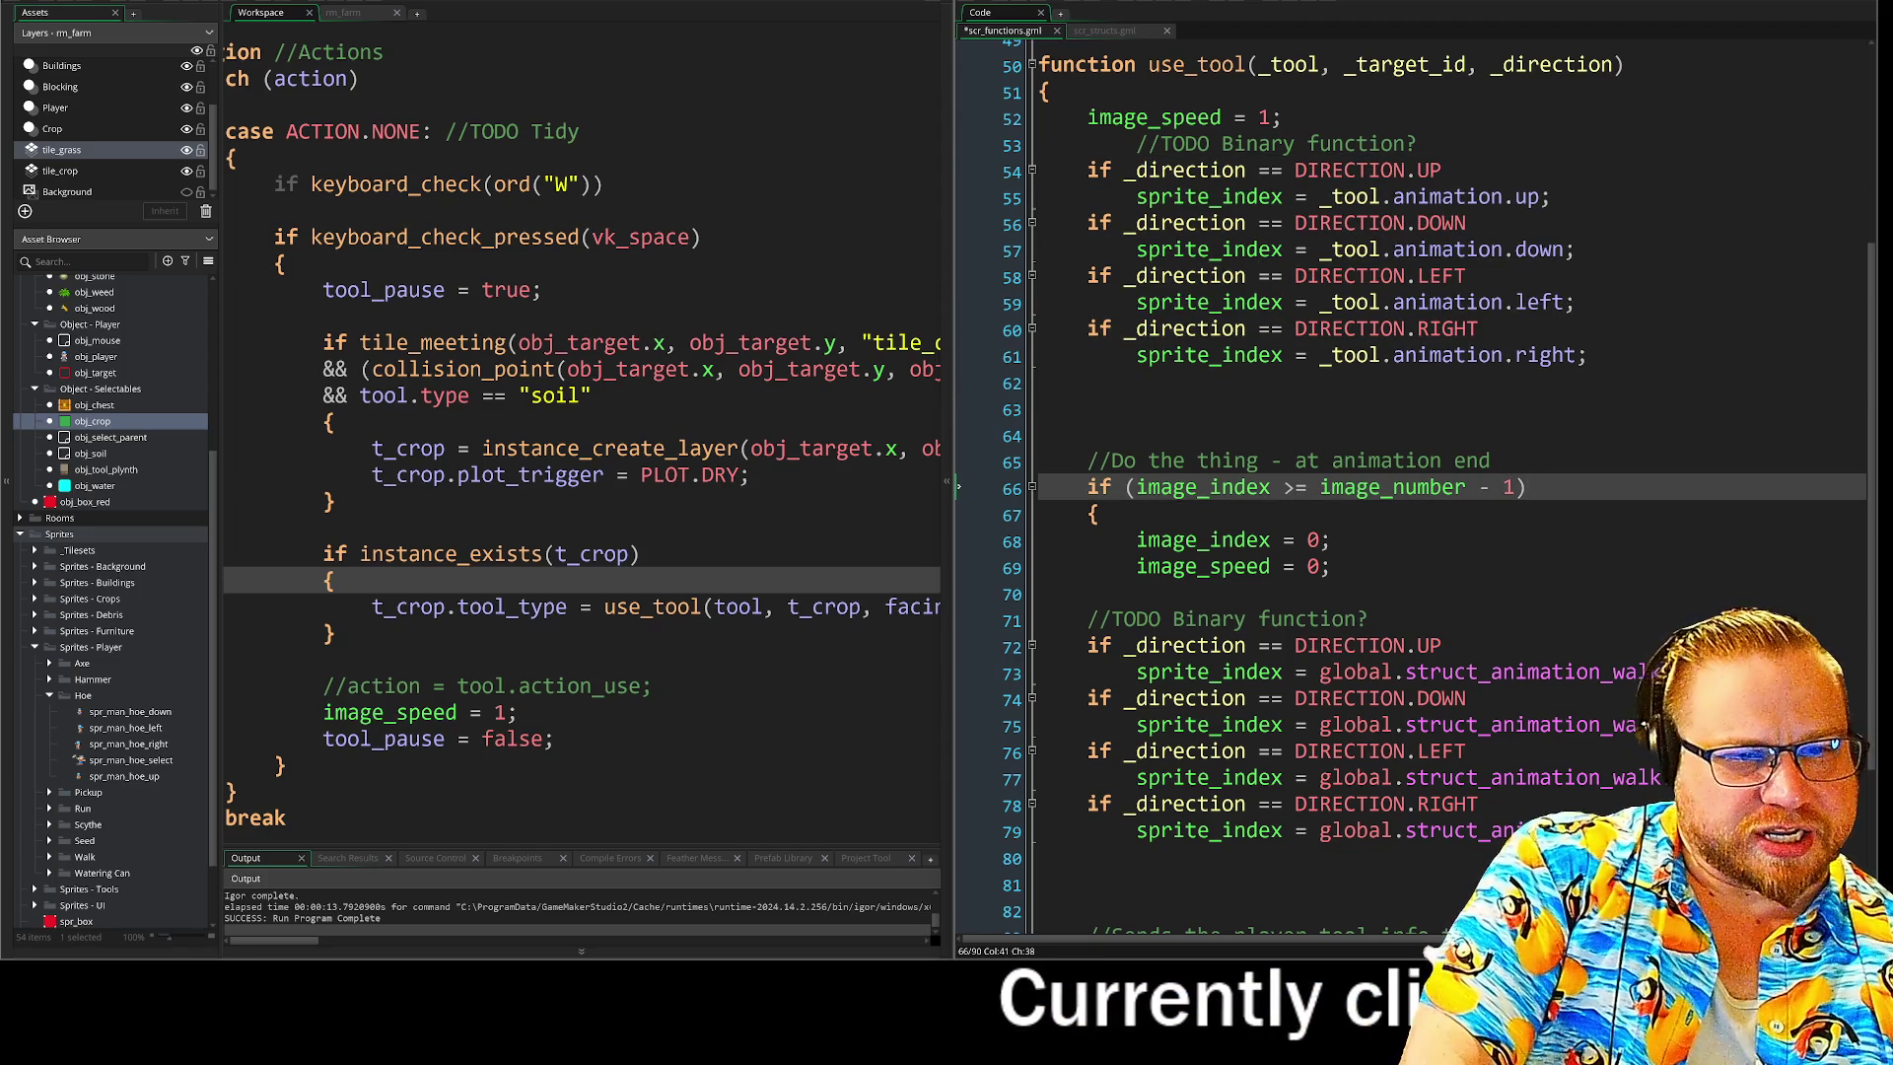
key(End)
key(shift+Down)
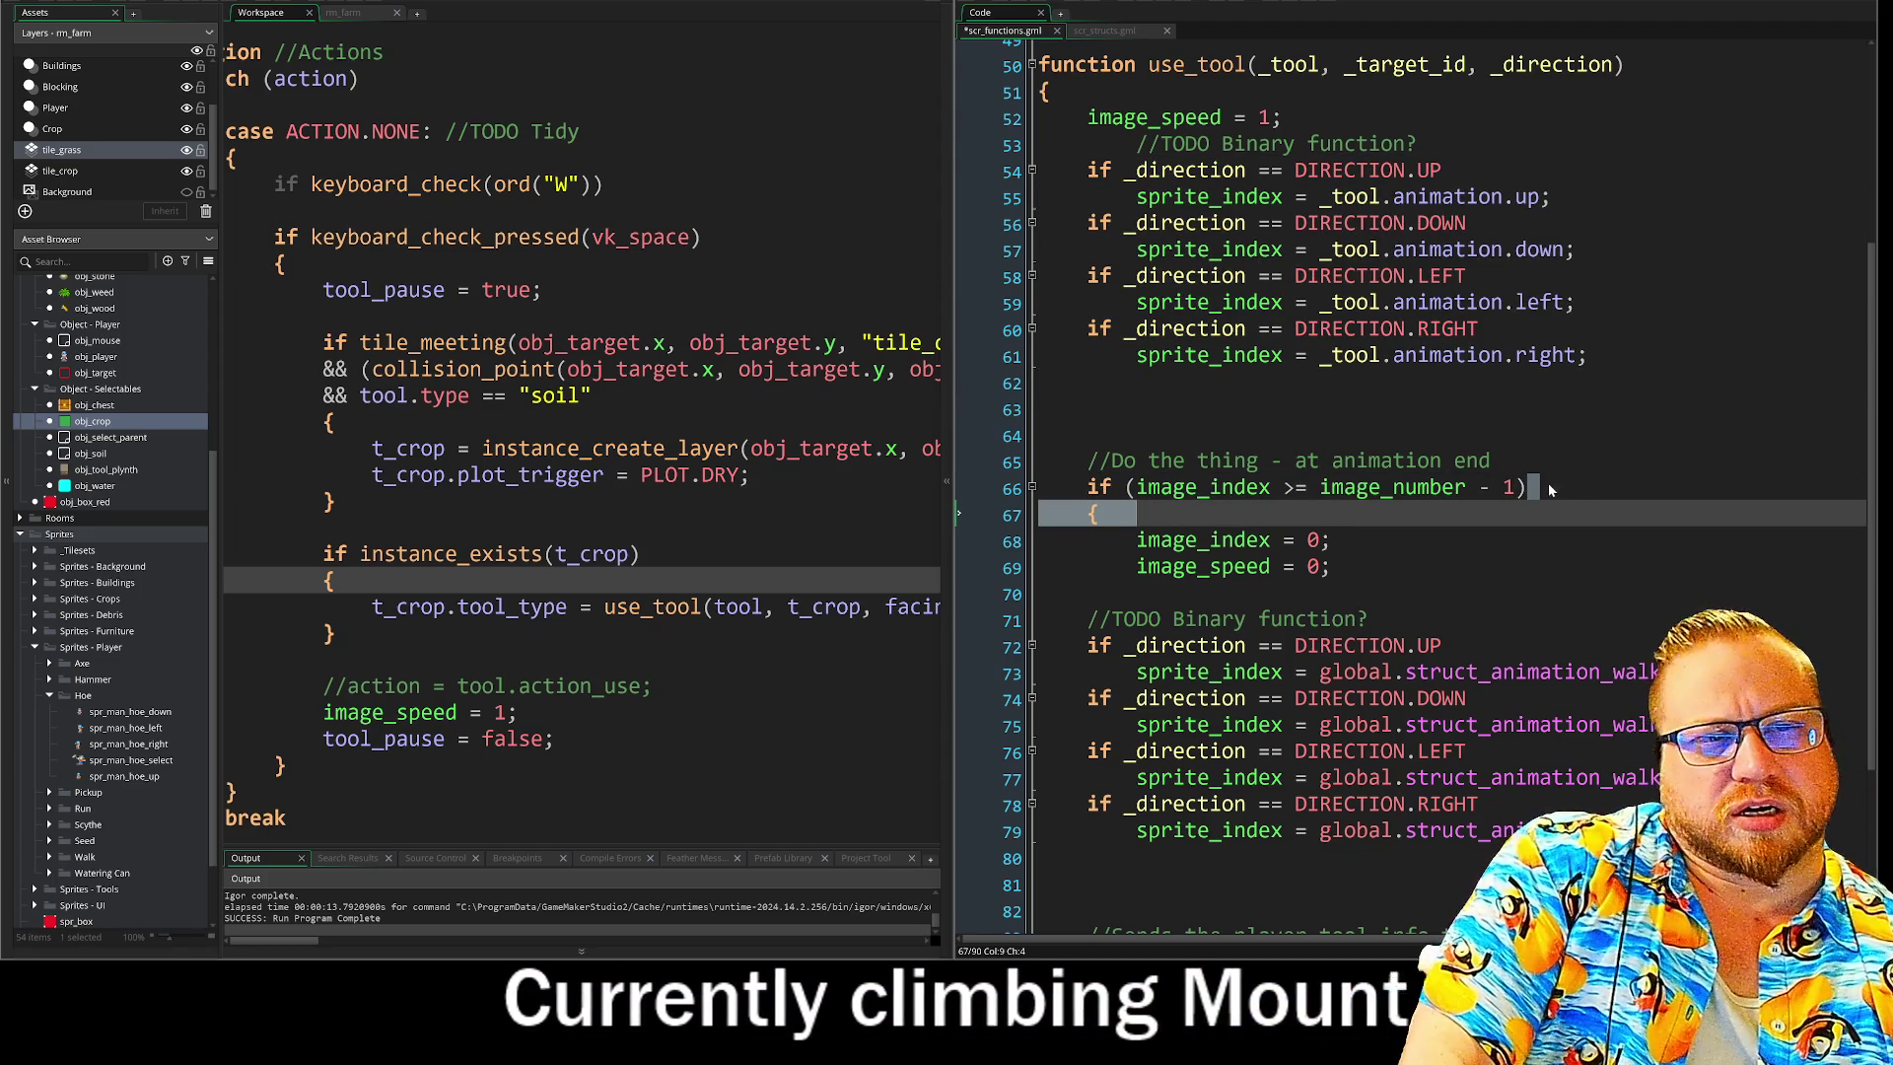
mouse_move(1198, 493)
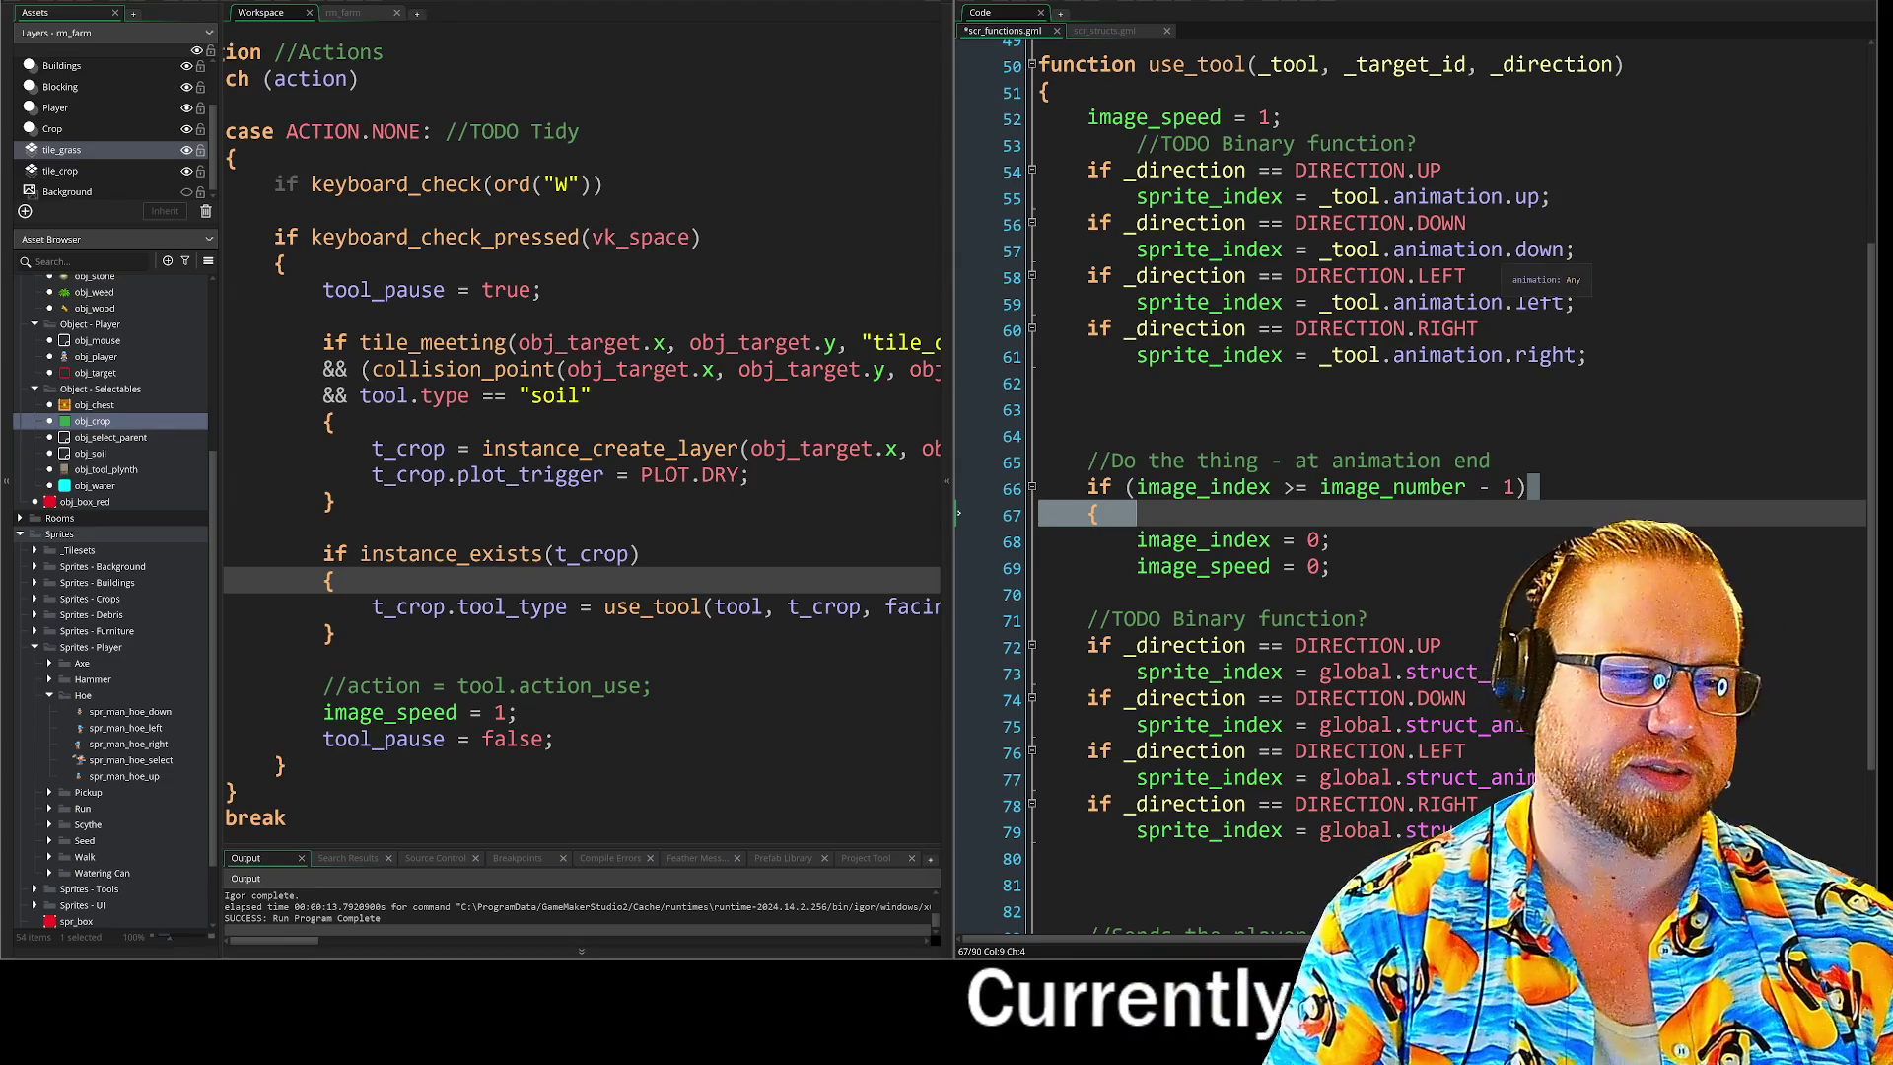
scroll(1409, 483, down, 3)
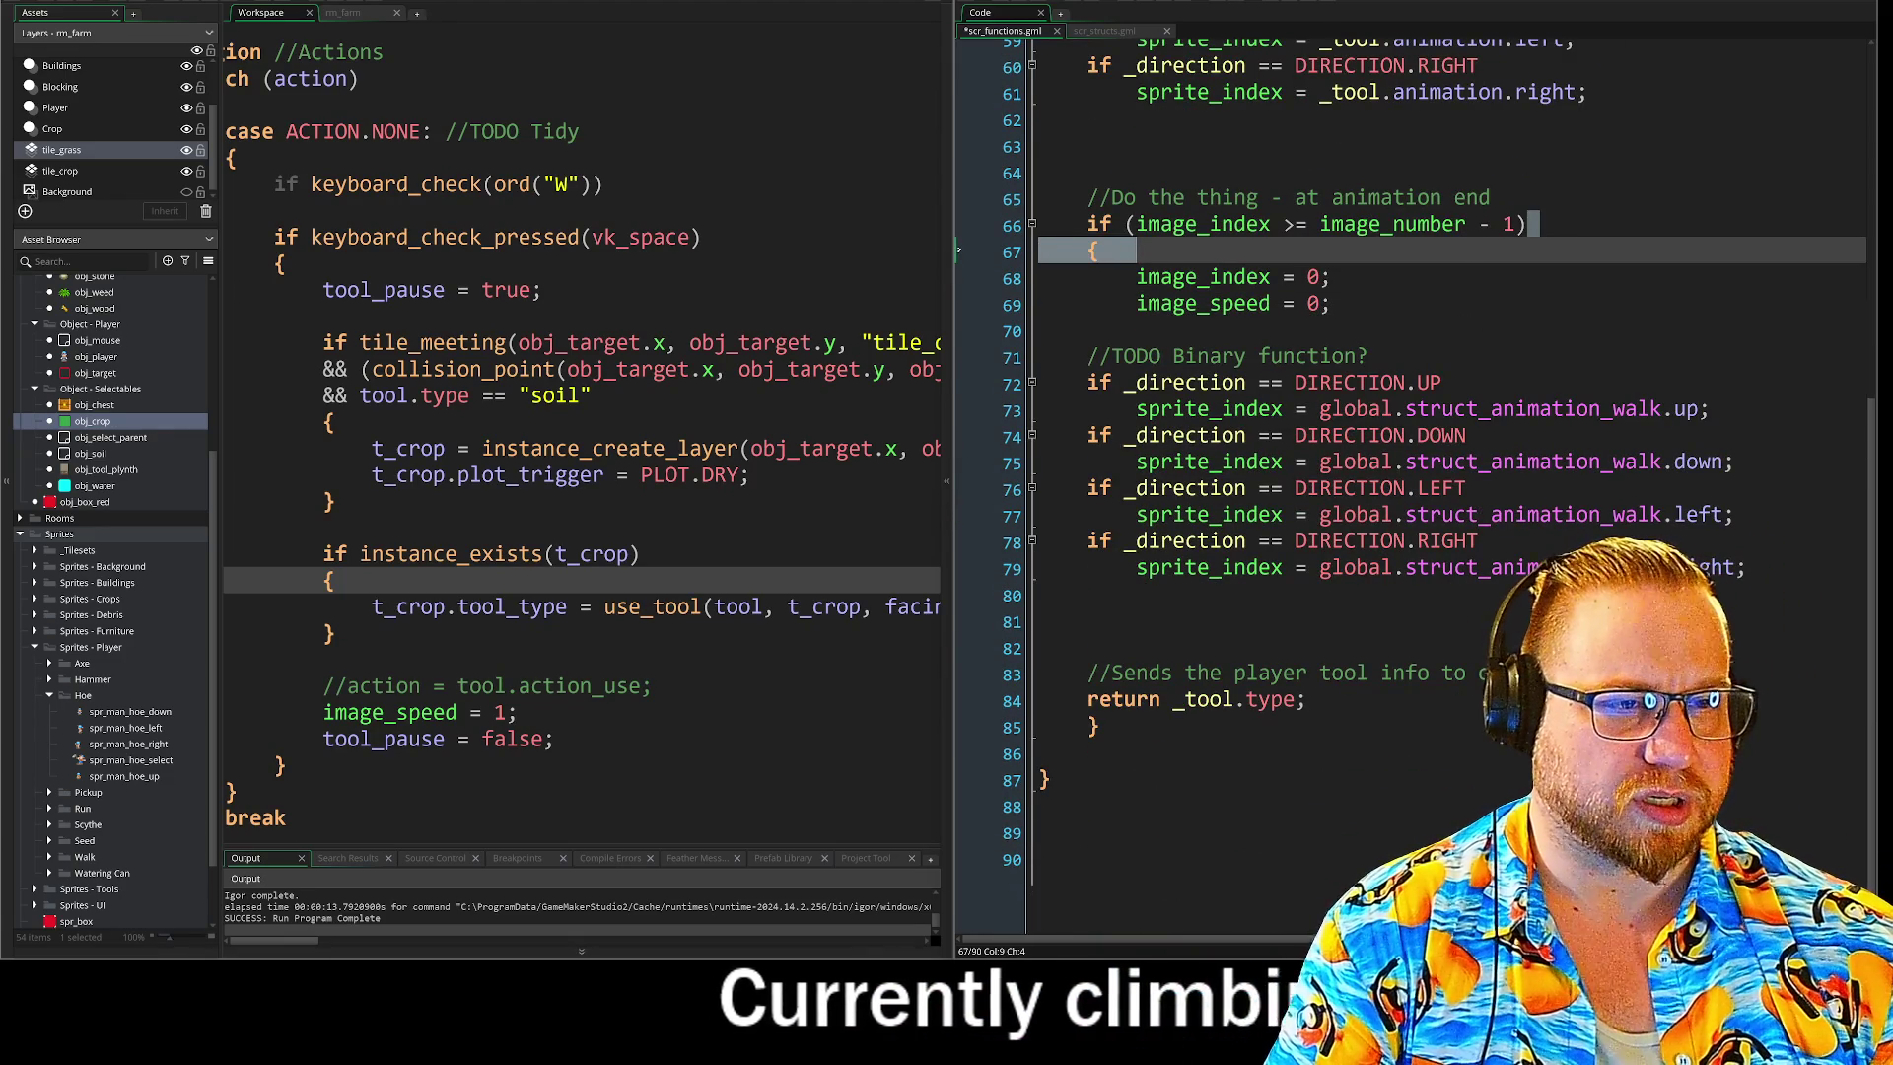
Change image_speed = 0 to 2 on line 69 and run the game with F5.
scroll(1409, 483, up, 1)
double_click(1312, 421)
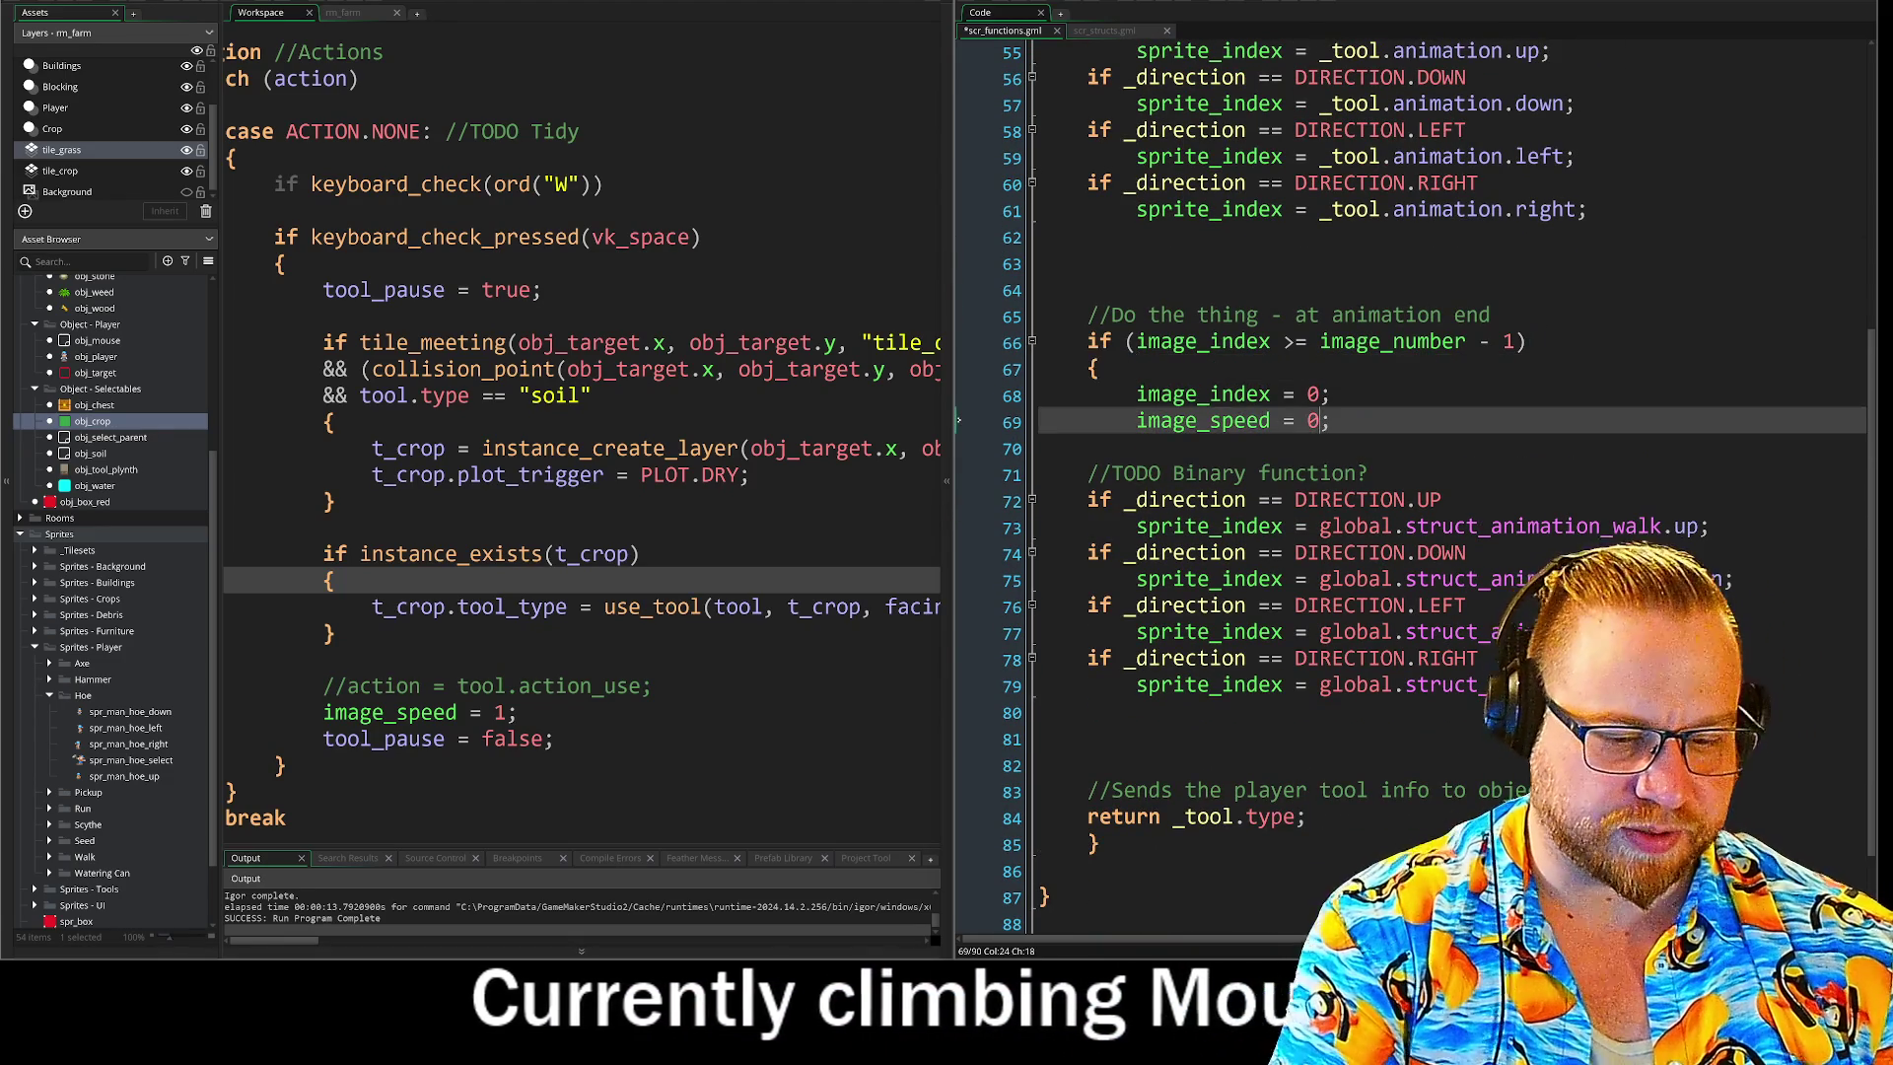
text(2)
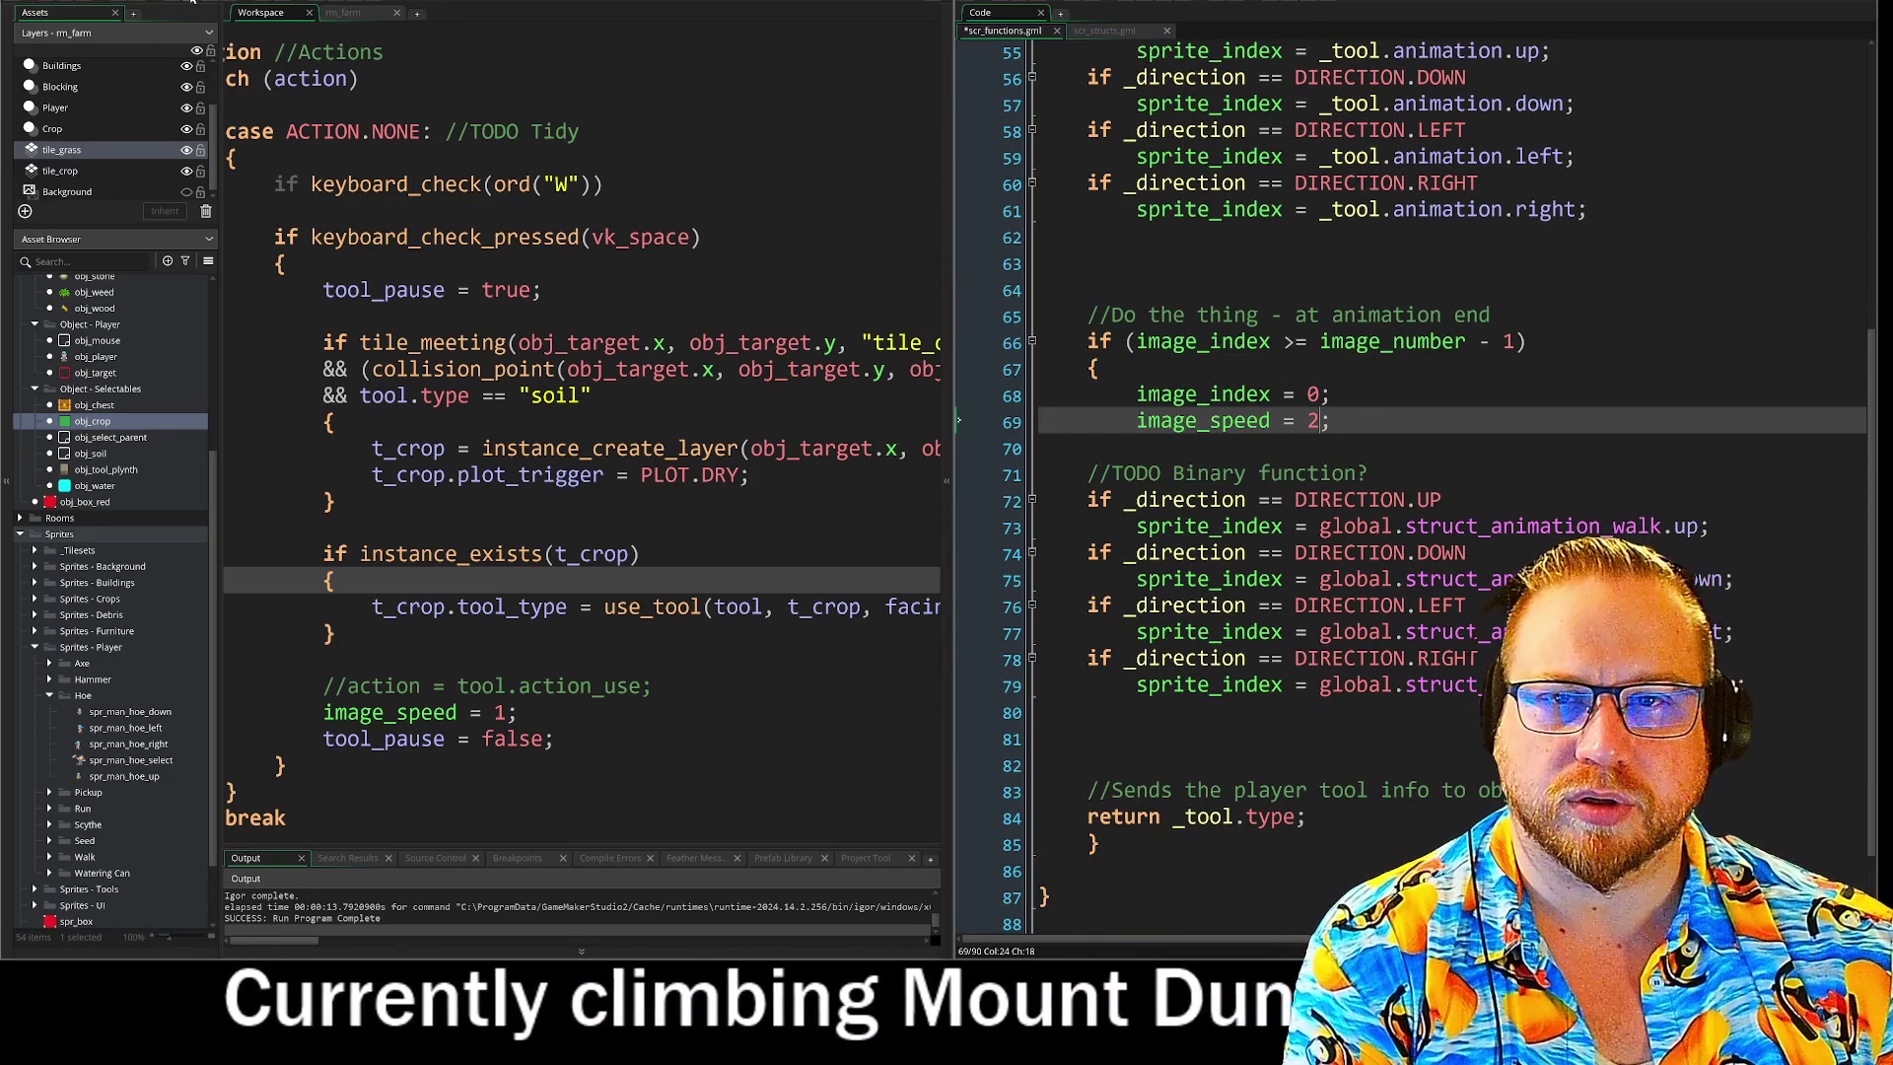
key(F5)
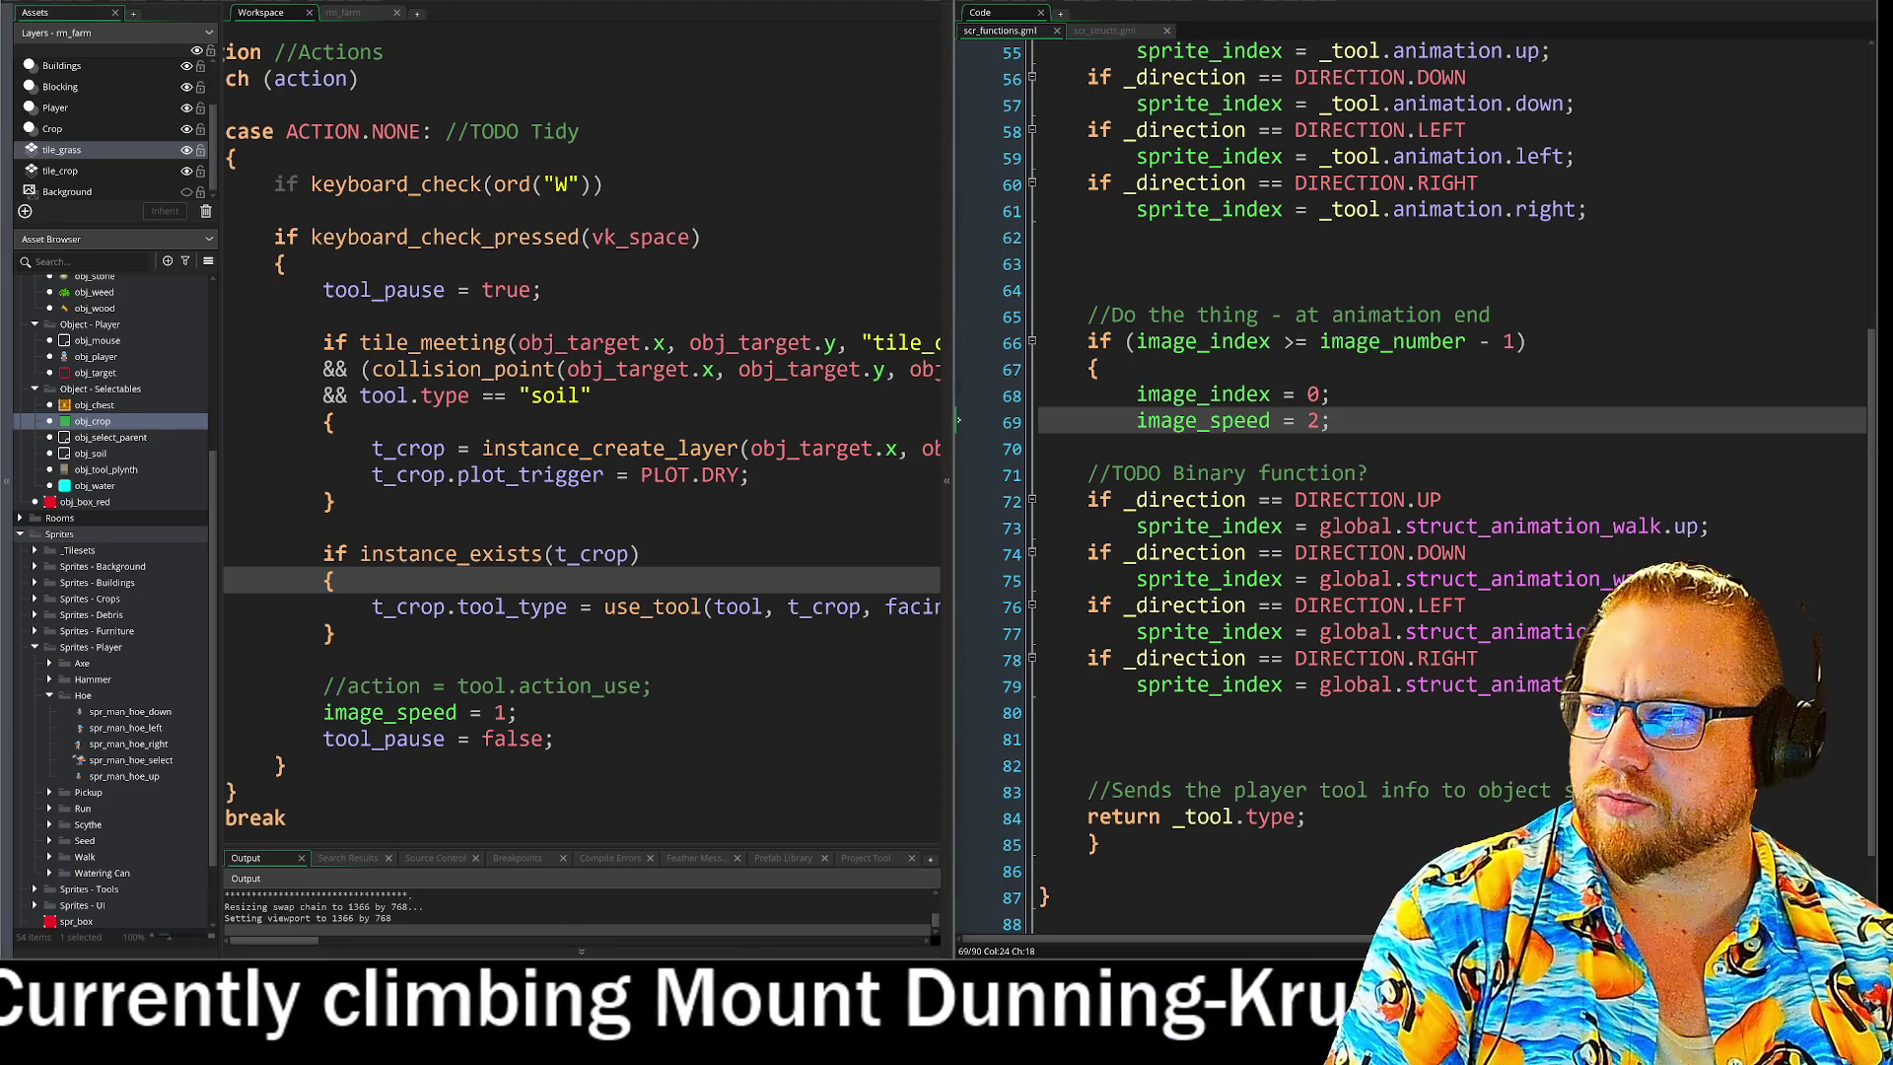
Move the game window, toggle the inventory, and walk right, down, then up while hoeing soil.
drag(544, 117, 685, 89)
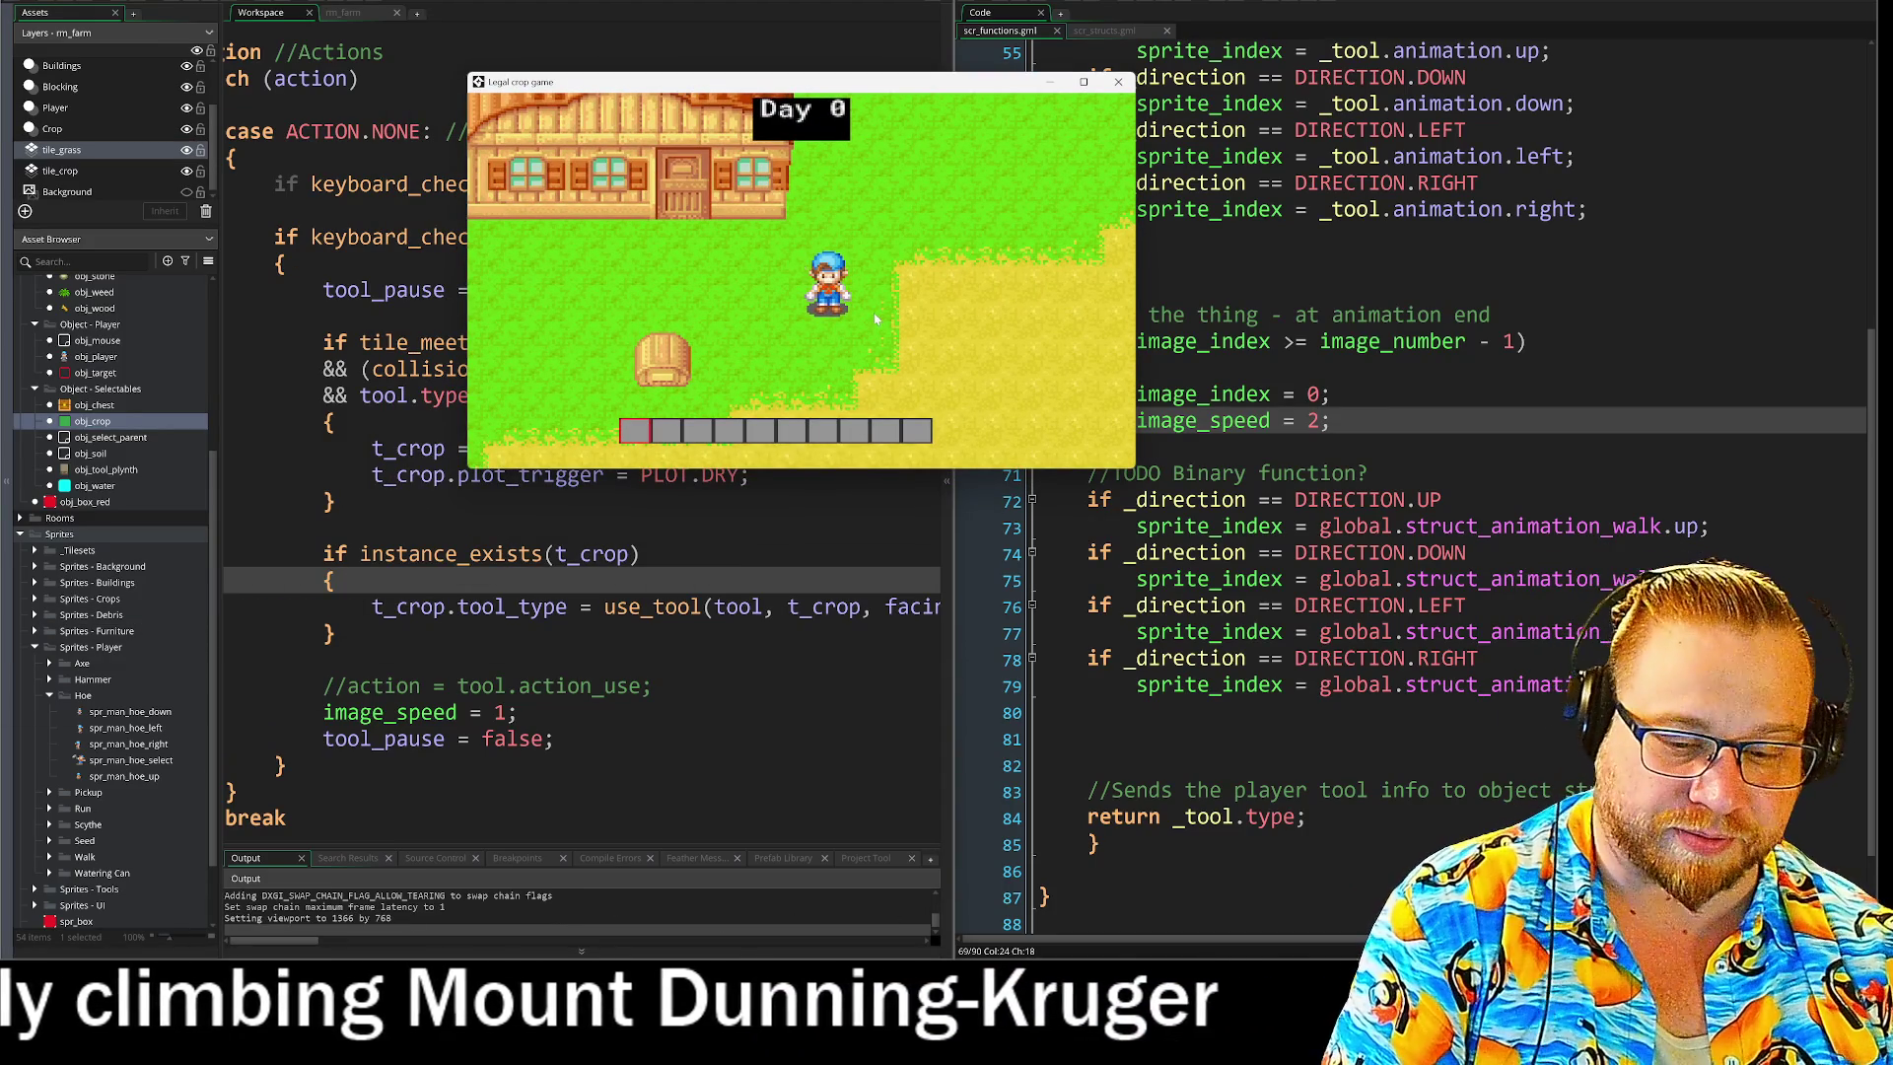
key(i)
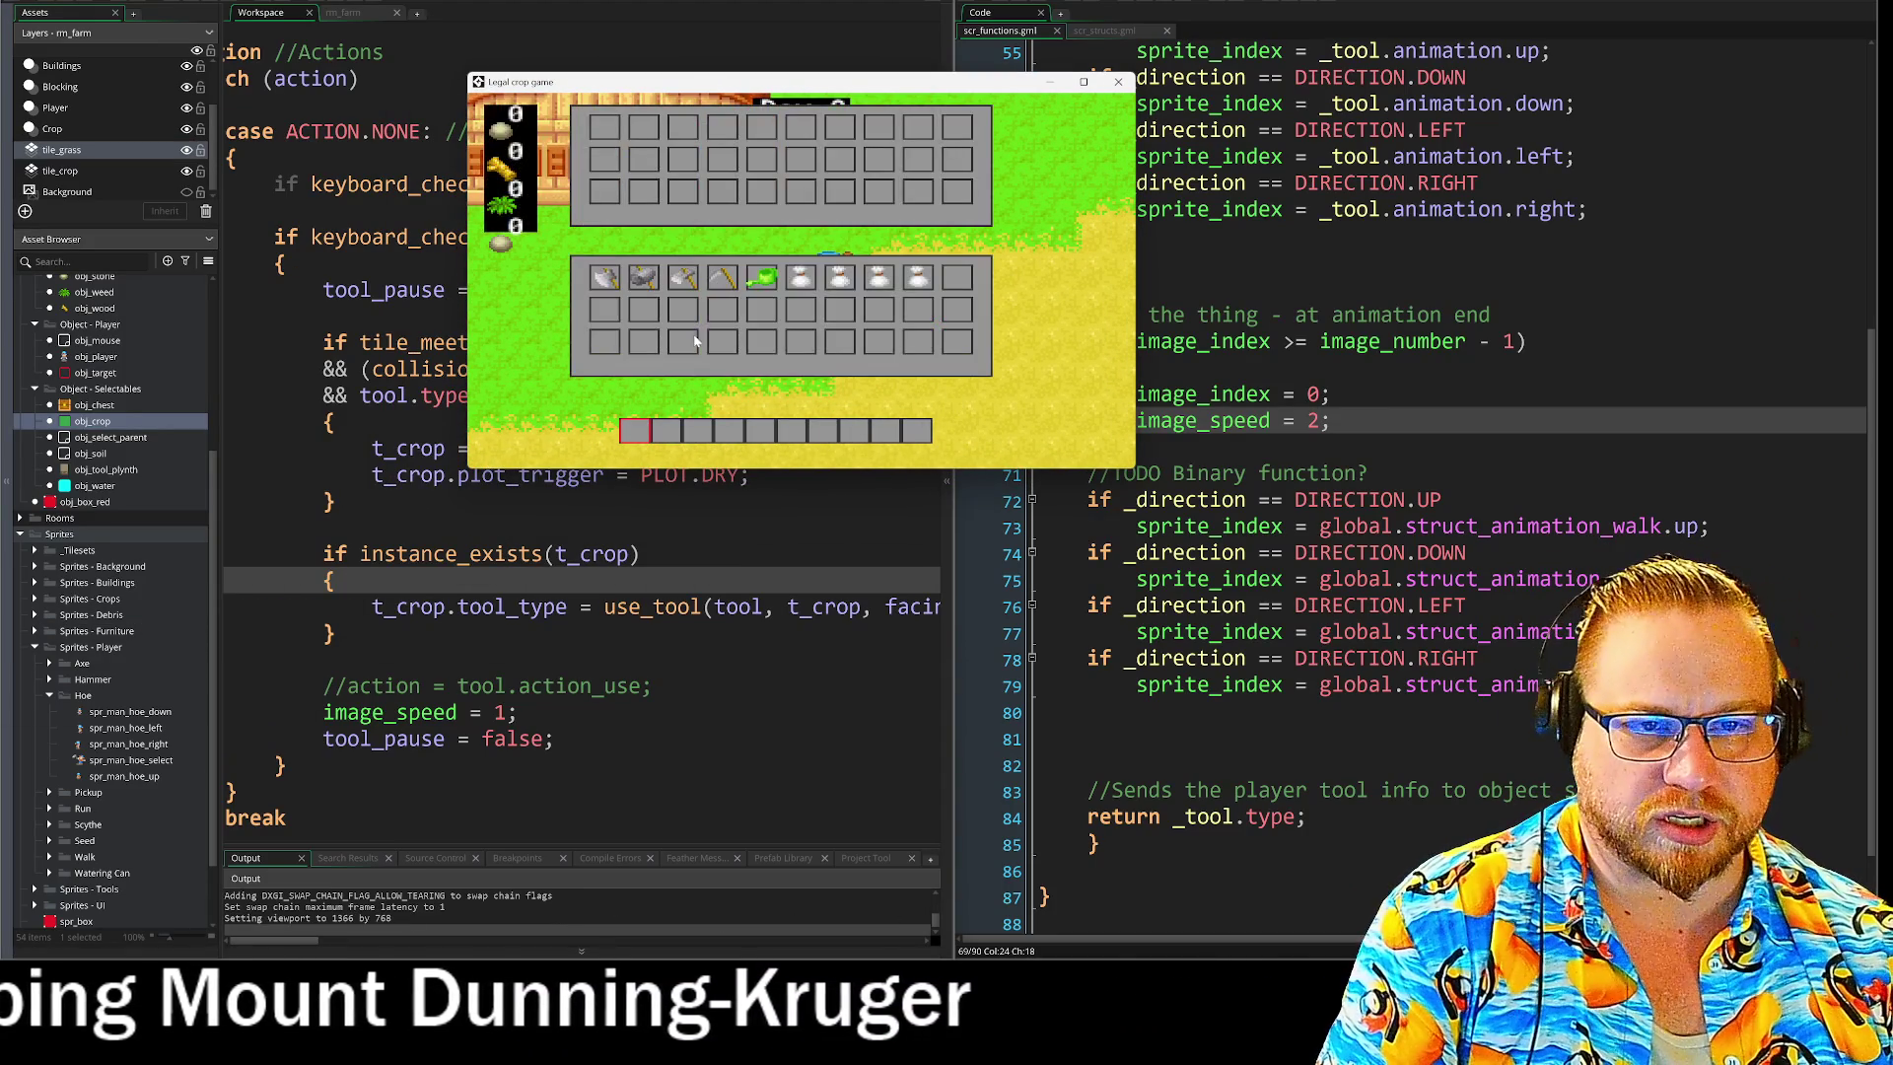
key(i)
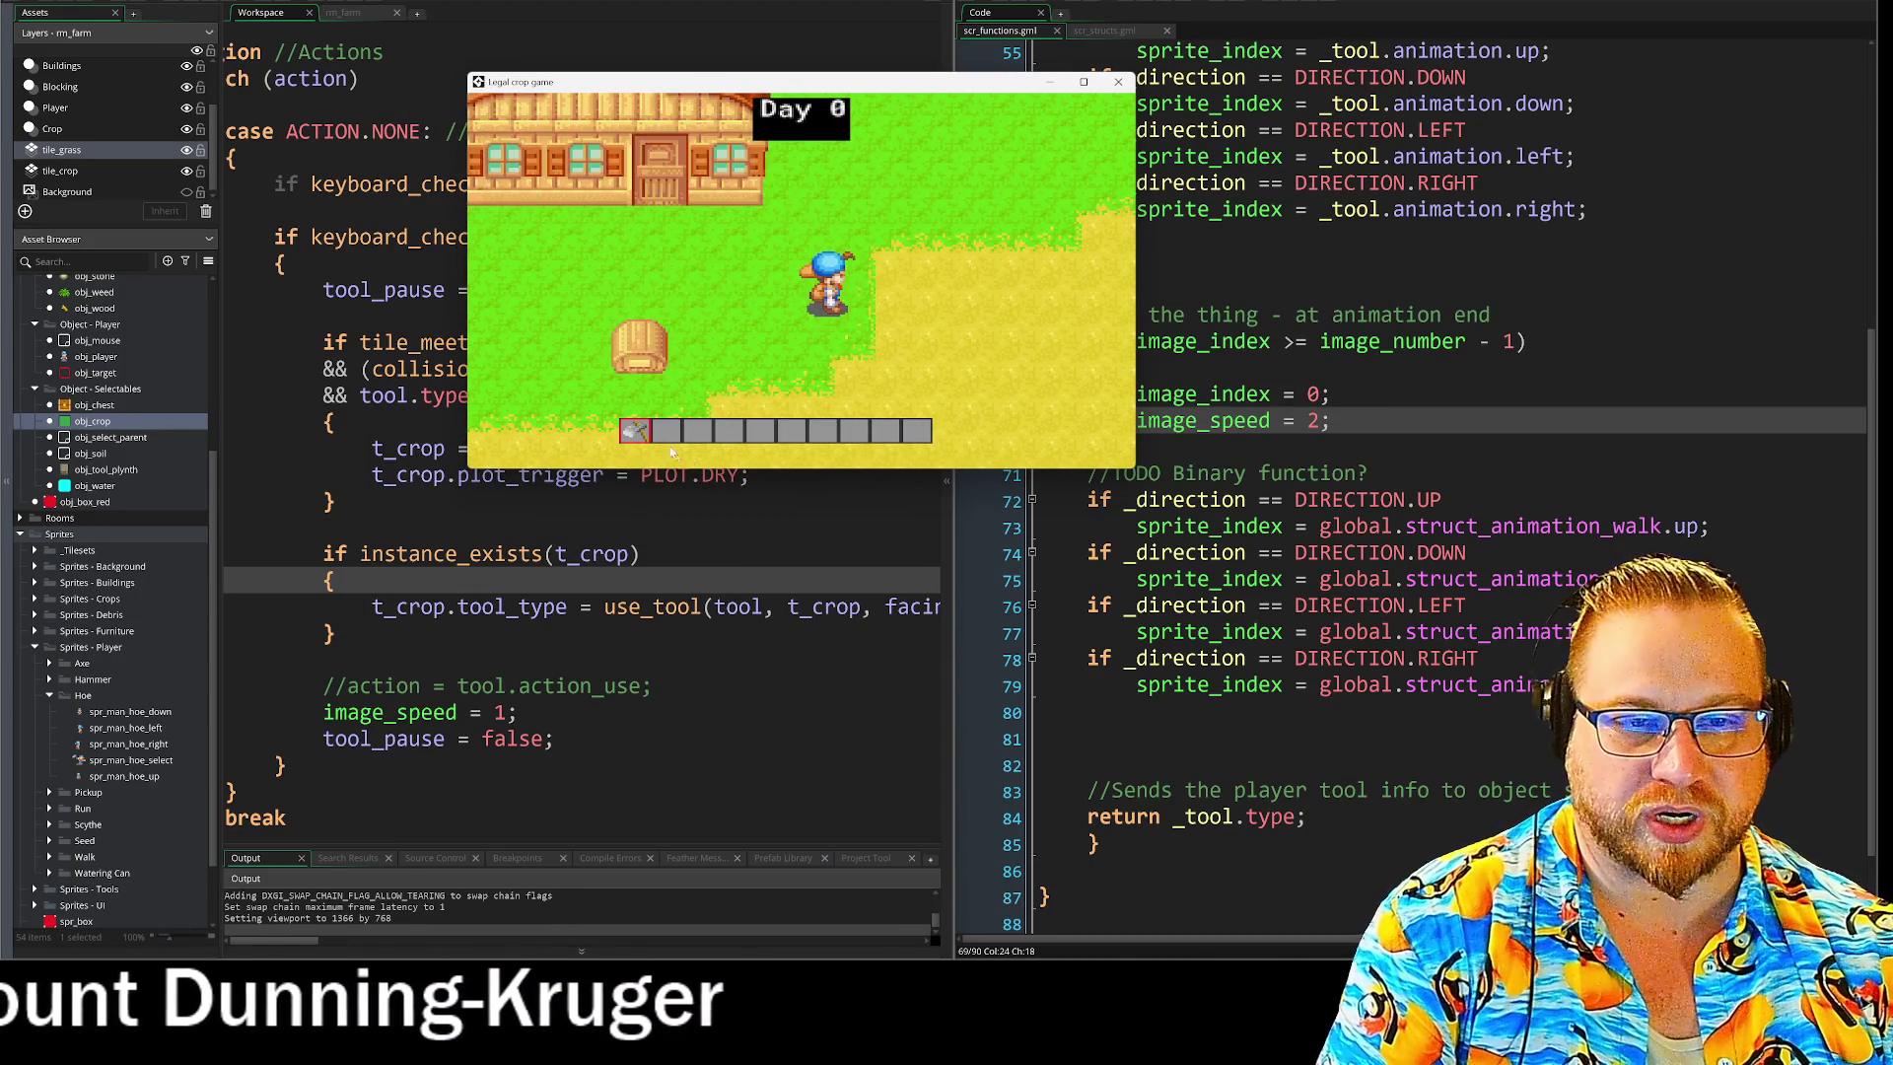
key(d)
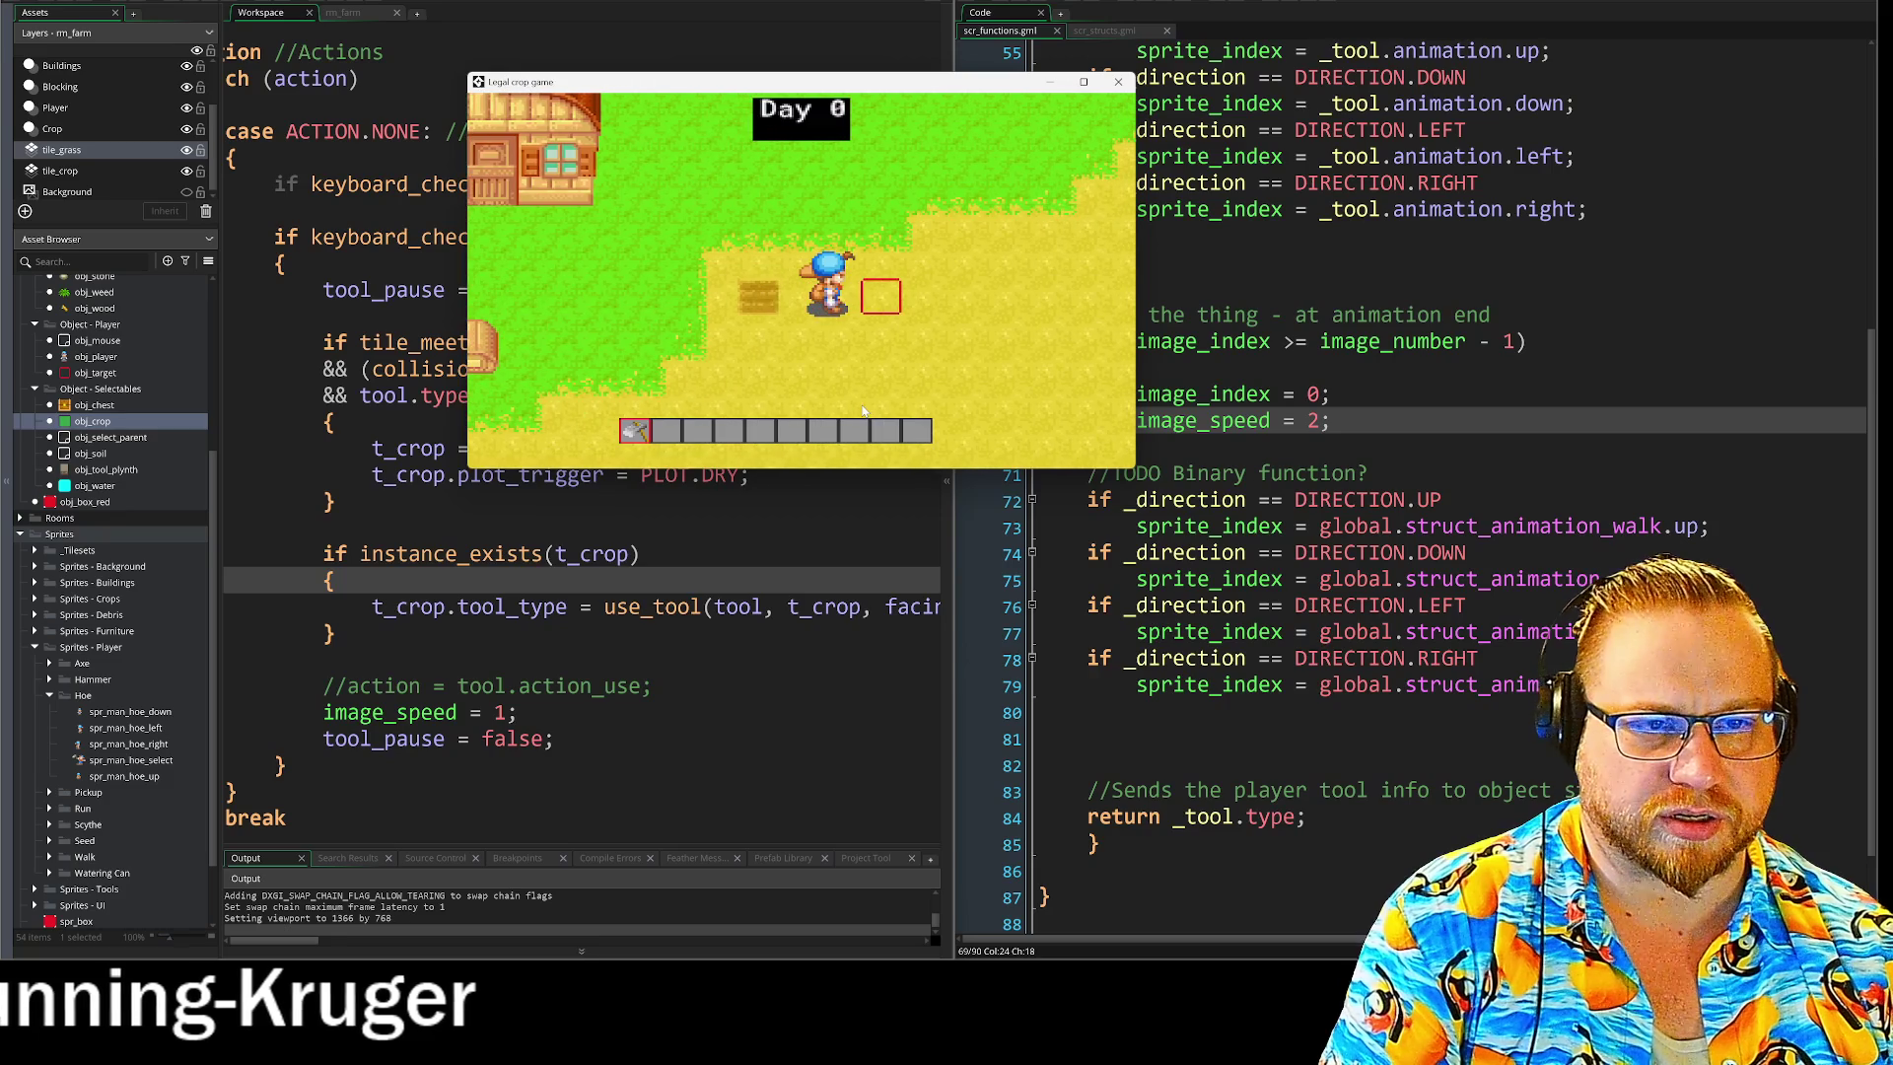
key(s)
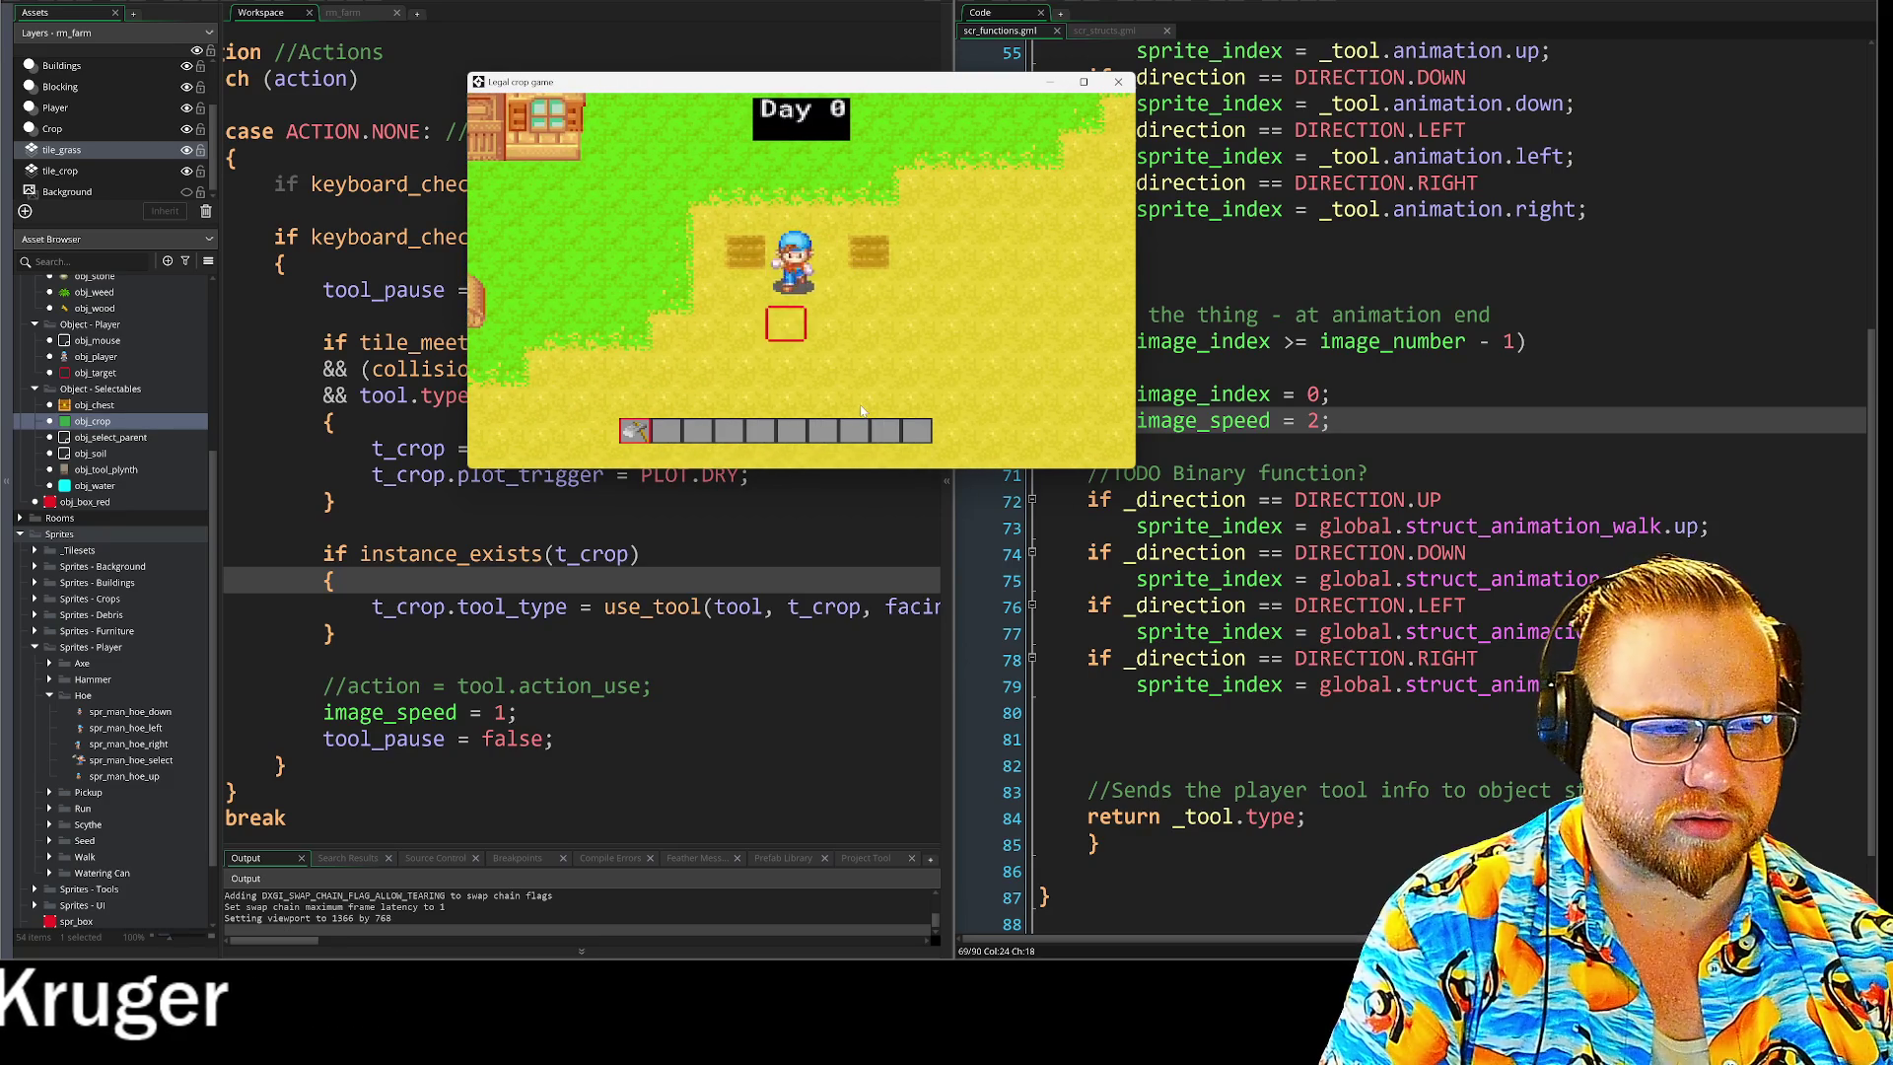
key(s)
key(w)
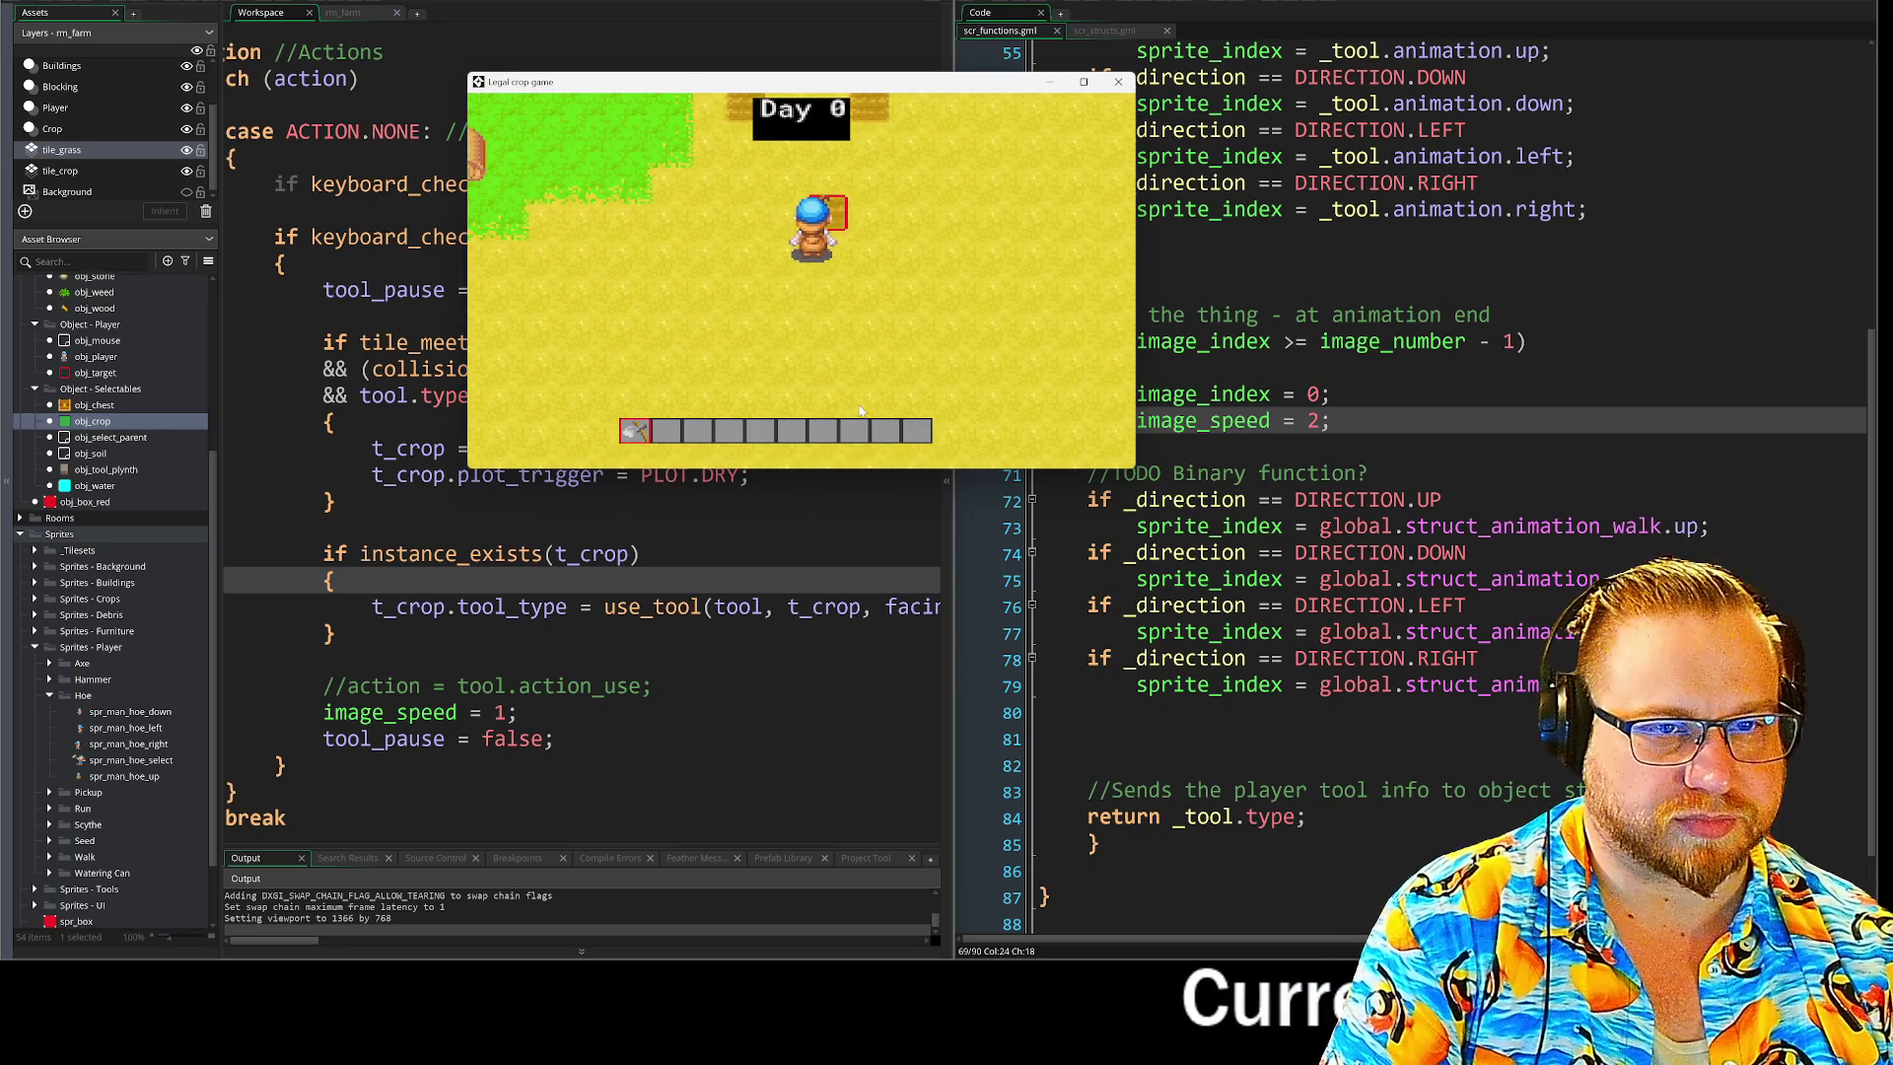
click(1066, 84)
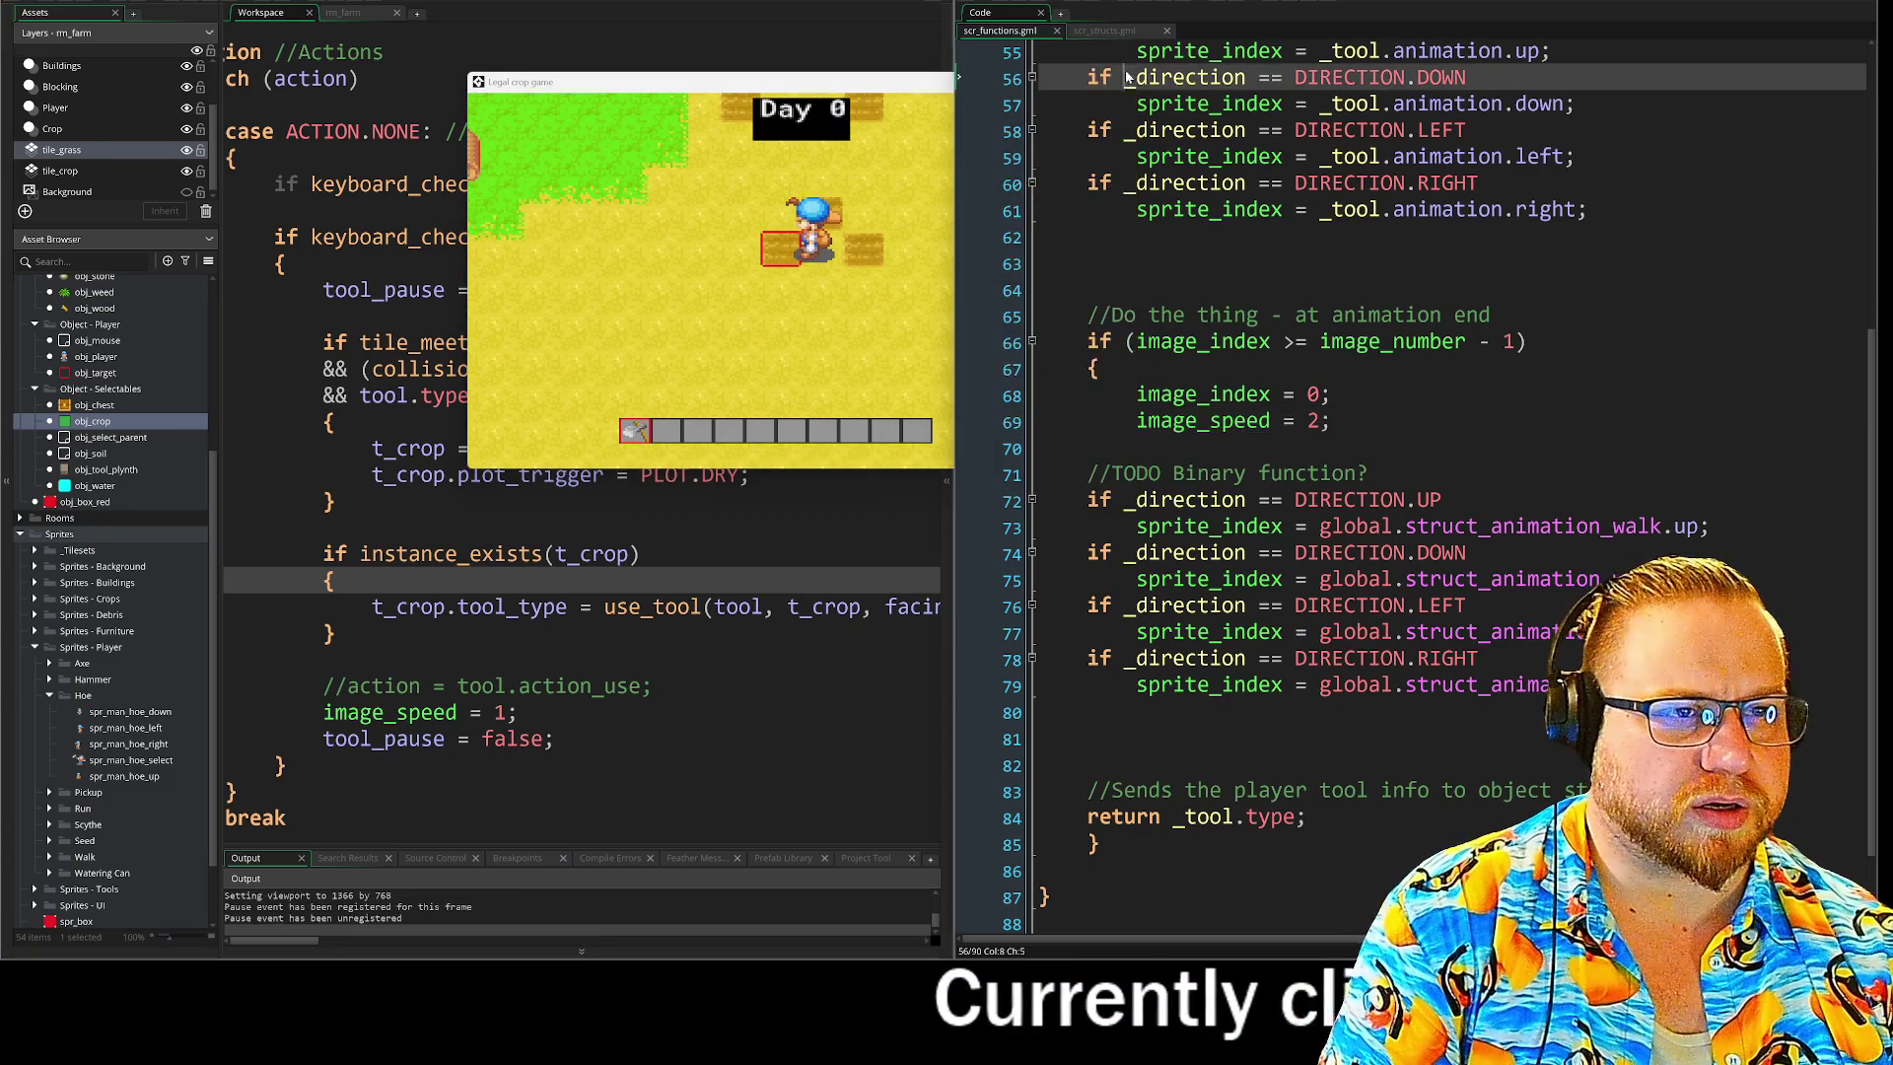
Close the game windows, place the caret at line 55's end, and press Alt+F4 to exit GameMaker.
click(1118, 83)
scroll(958, 273, up, 3)
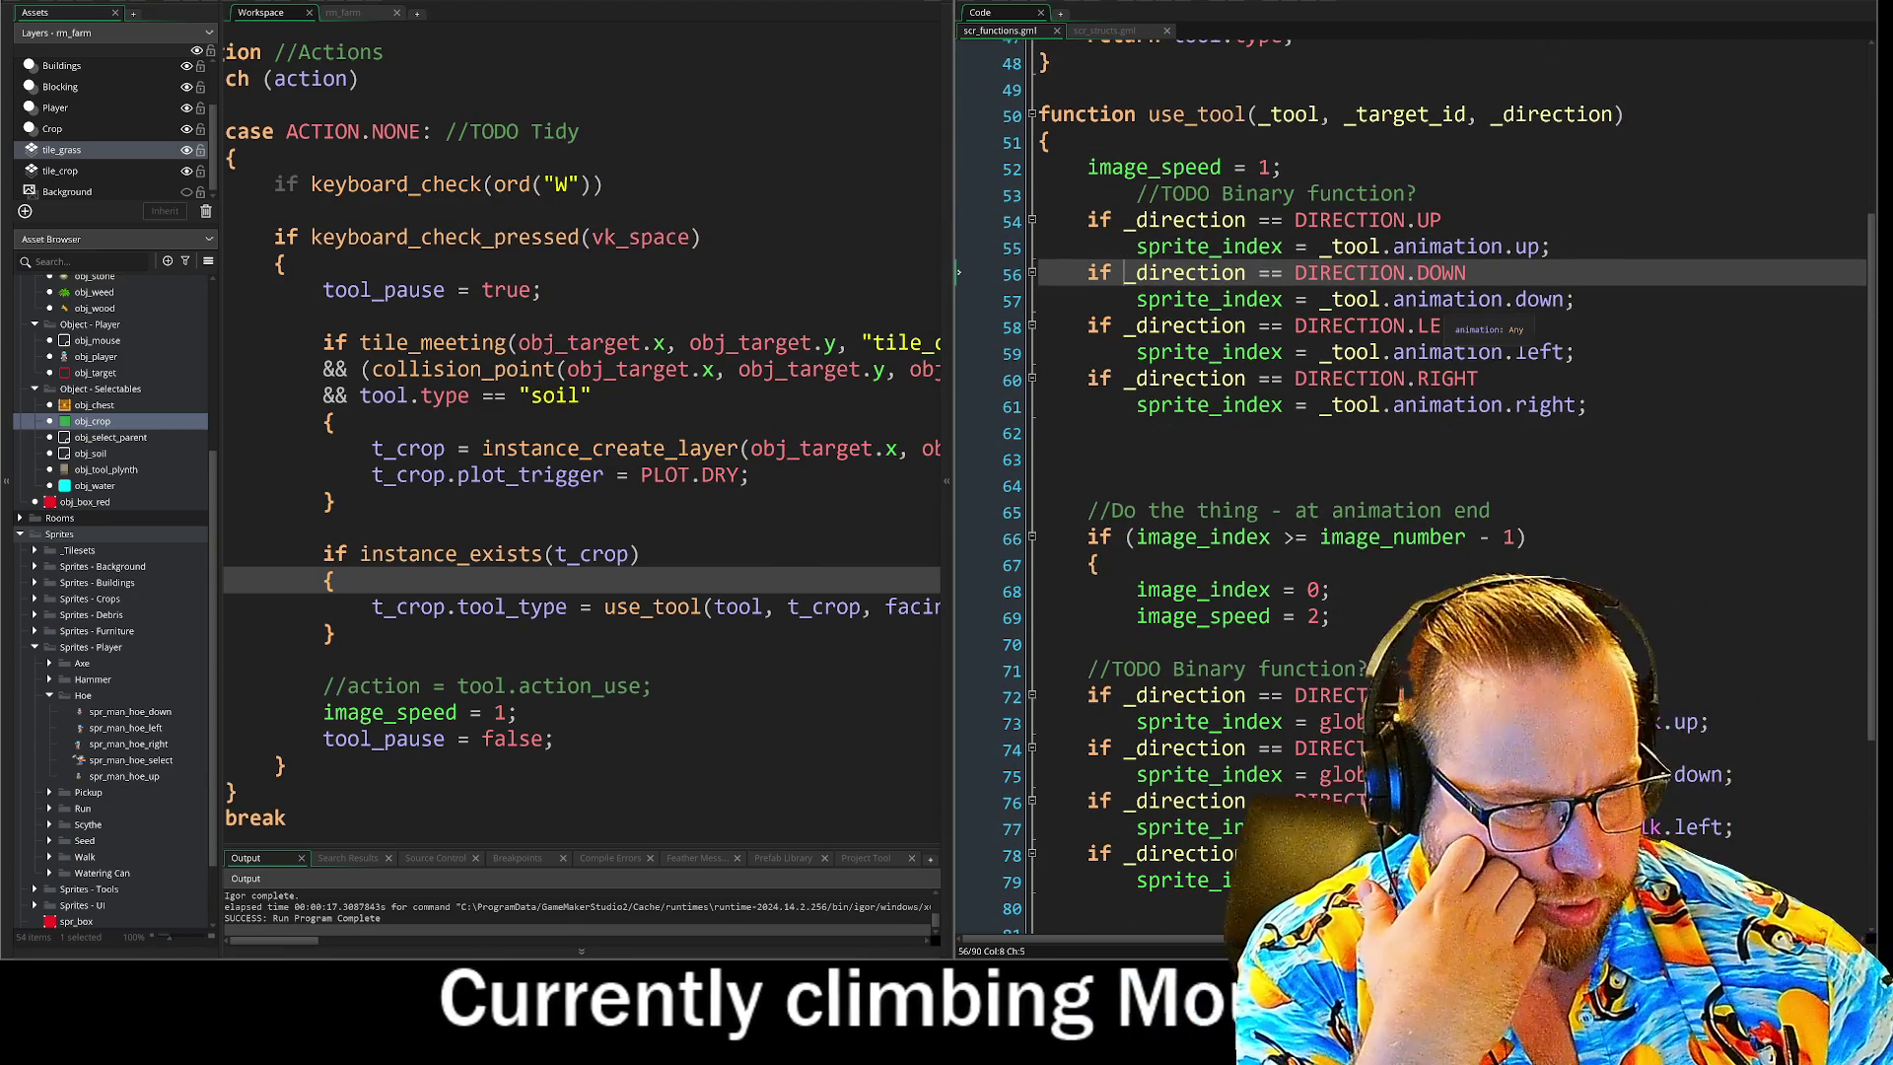
scroll(1380, 295, down, 2)
scroll(1380, 295, up, 2)
click(1550, 227)
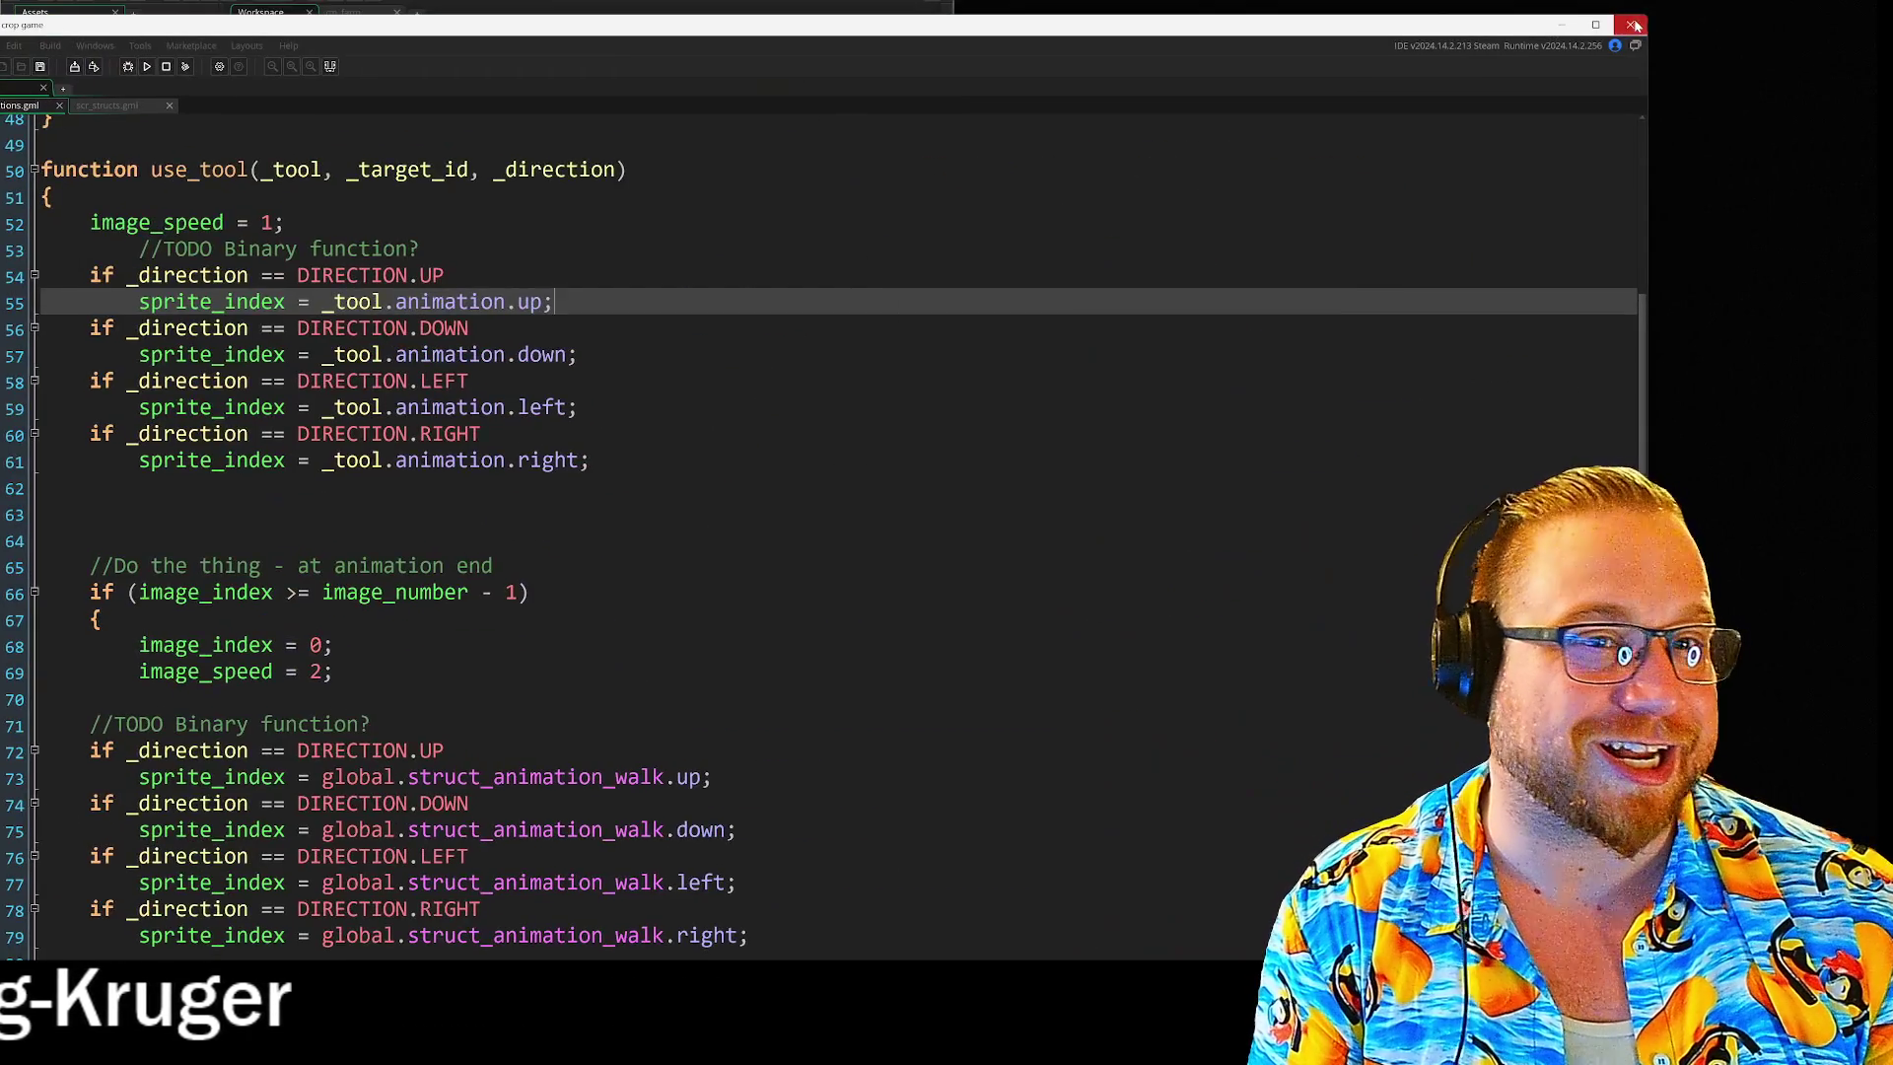
click(1631, 24)
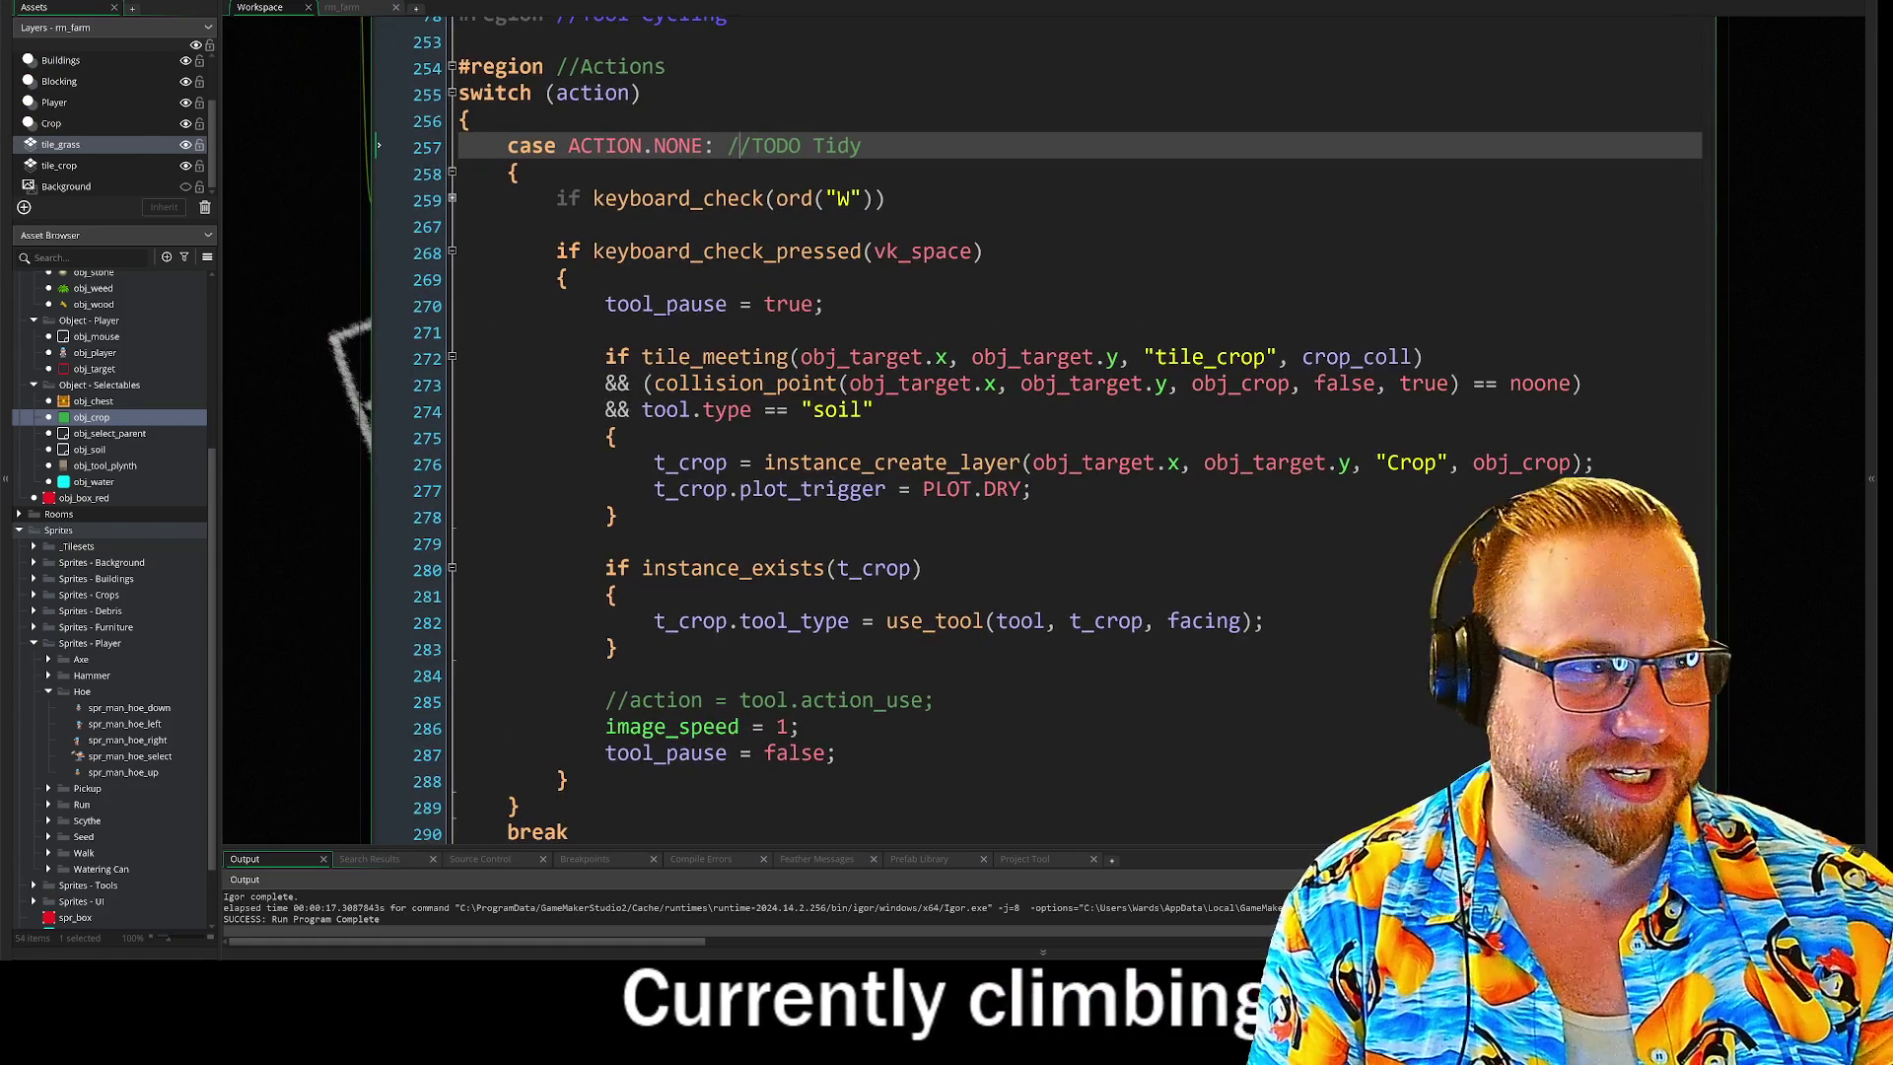
key(alt+F4)
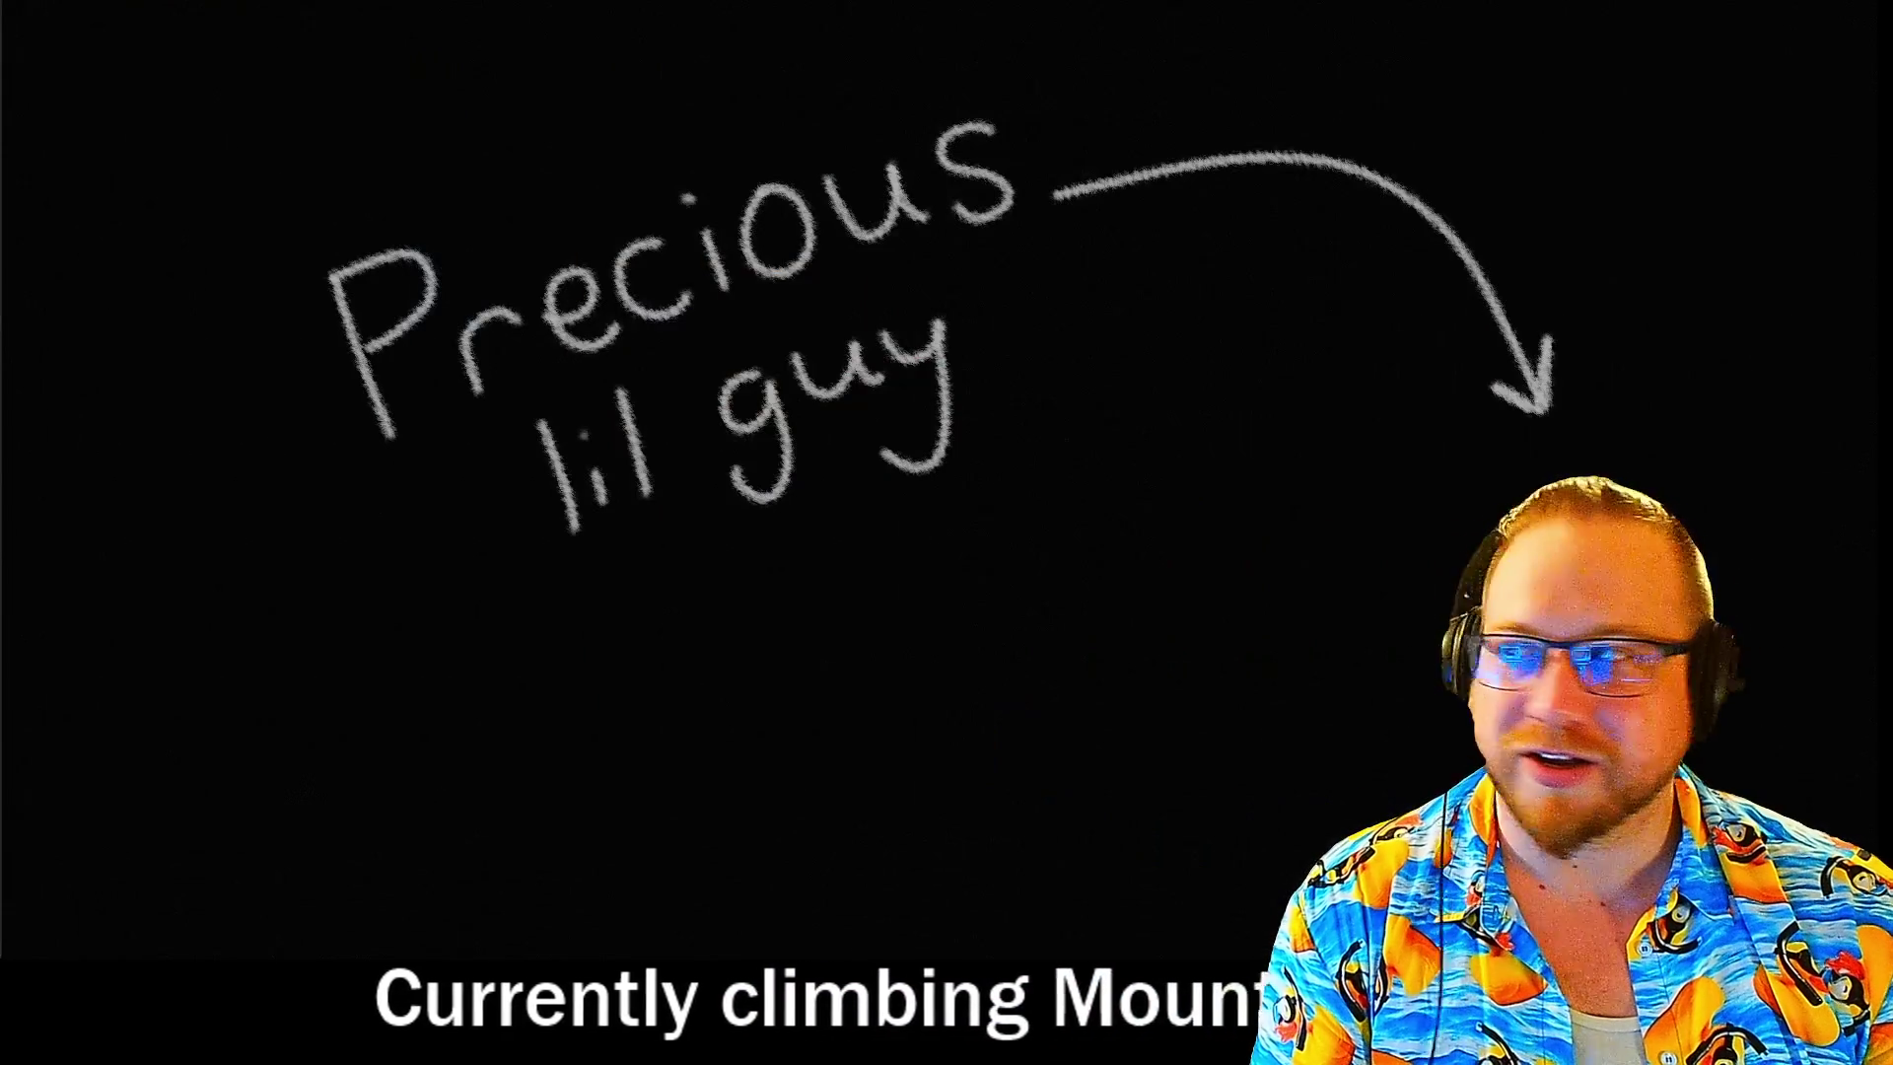